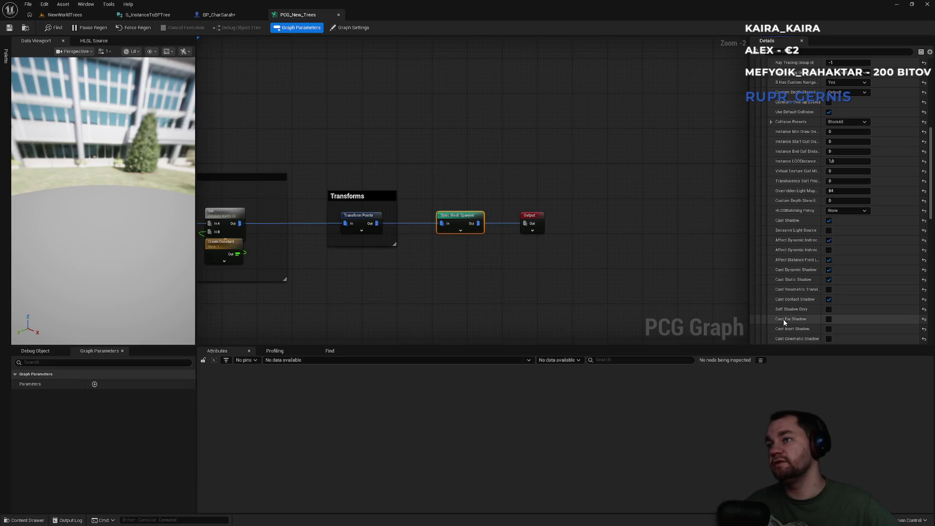
Scroll the PCG_New_Trees Details, then check the level viewport's Scalability menu
scroll(798, 321, "down", 1)
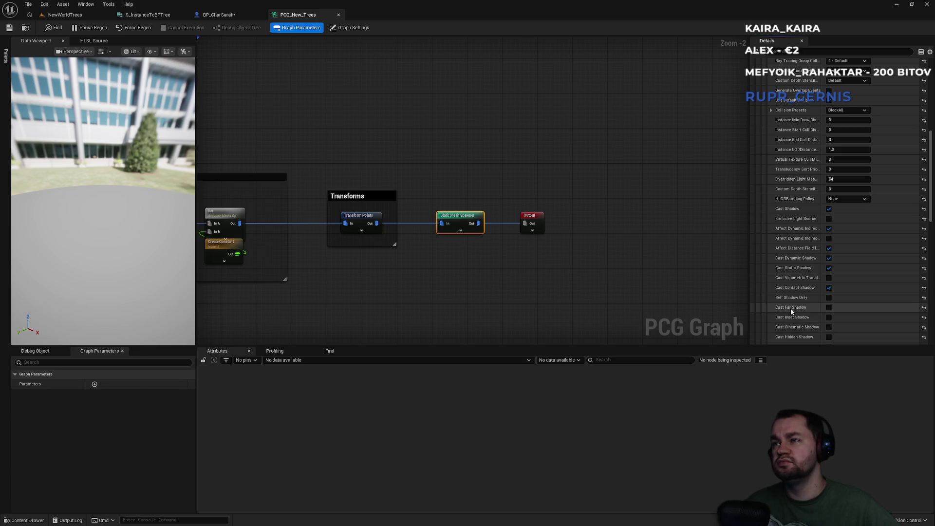
scroll(791, 308, "down", 2)
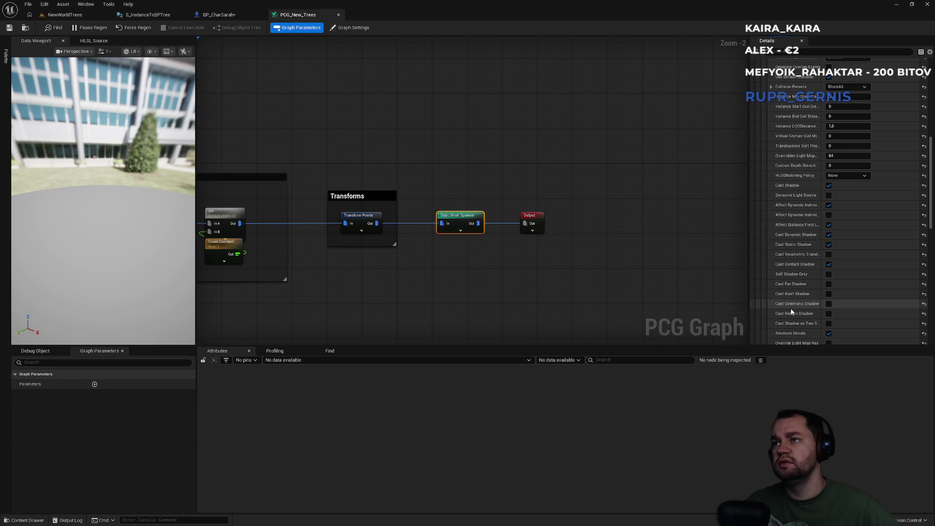
left_click(64, 14)
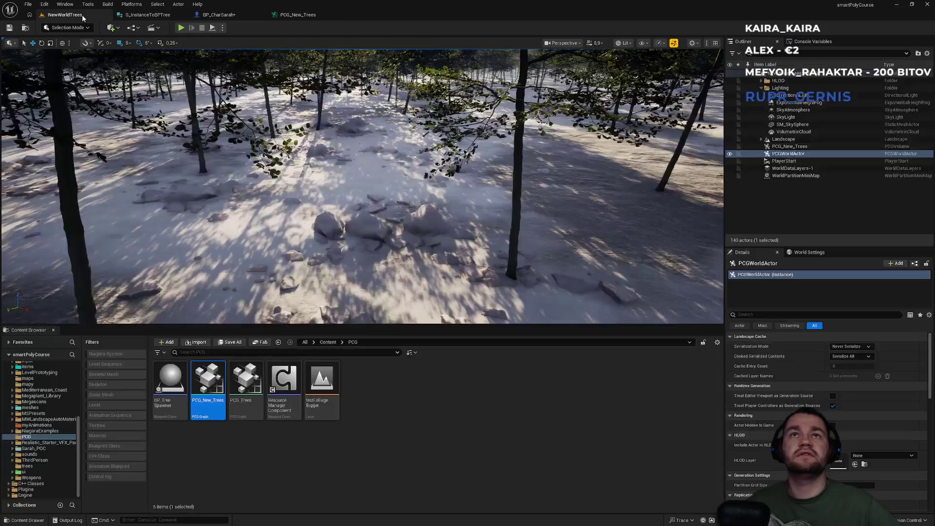
left_click(659, 43)
mouse_move(697, 74)
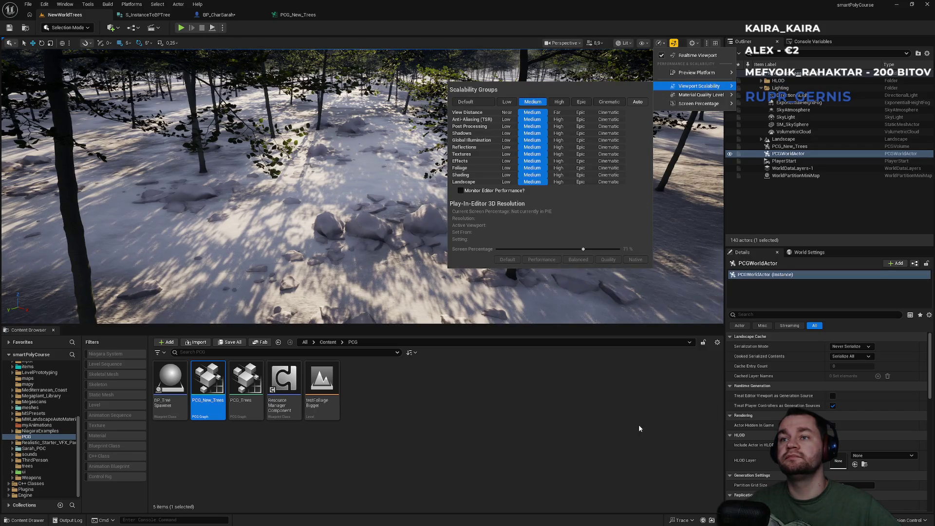
Collapse PCG_New_Trees' mesh Descriptor settings, glance at BP_CharSarah, then return to NewWorldTrees
left_click(298, 15)
scroll(773, 197, "up", 10)
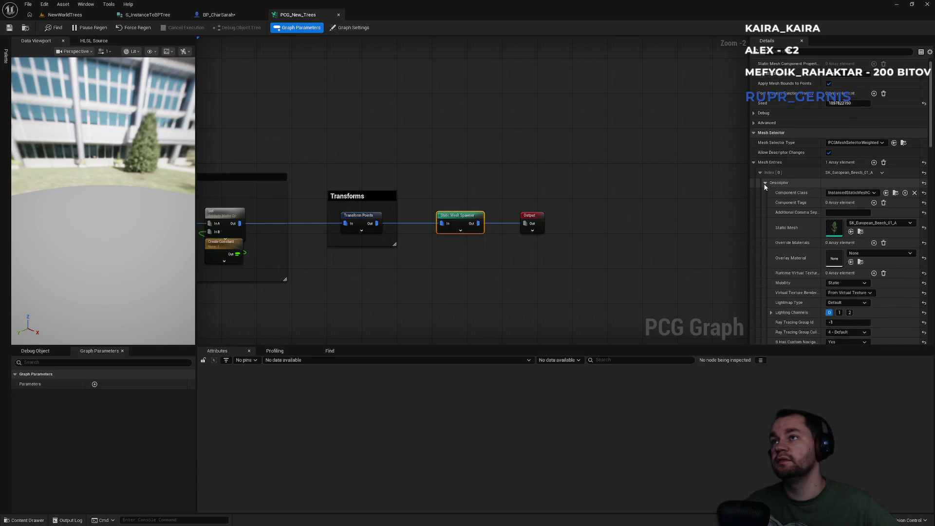
left_click(765, 187)
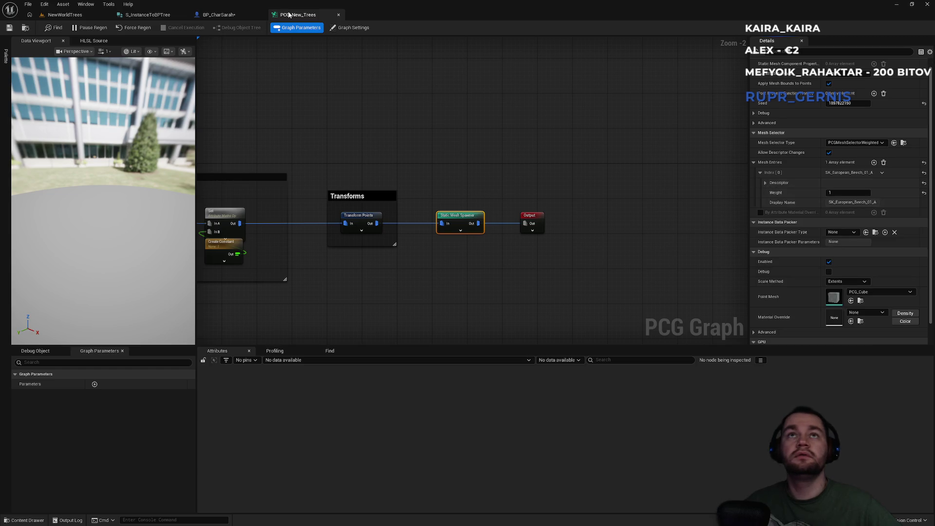
left_click(219, 14)
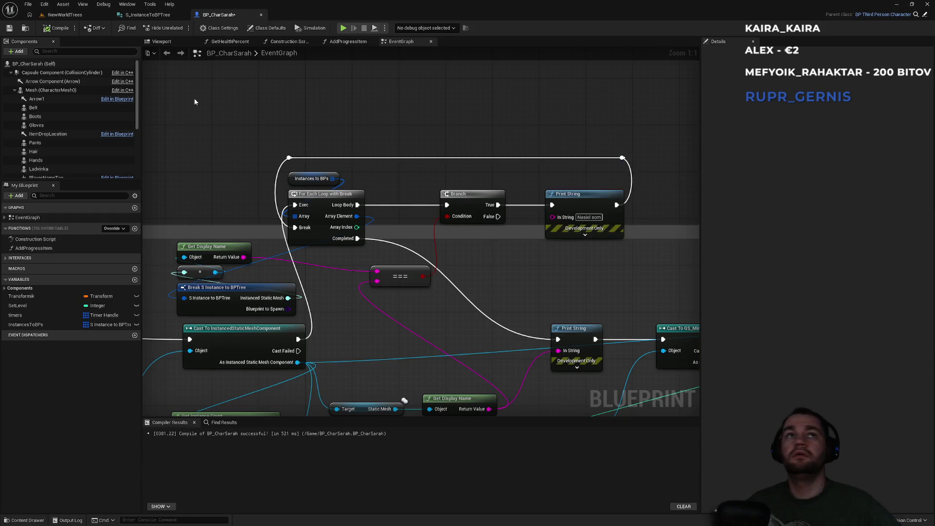
left_click(66, 14)
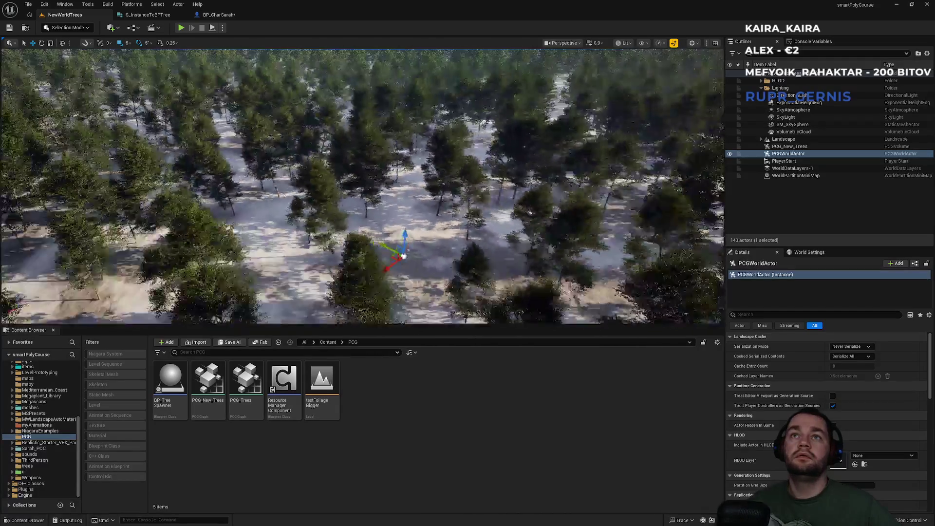
key("w")
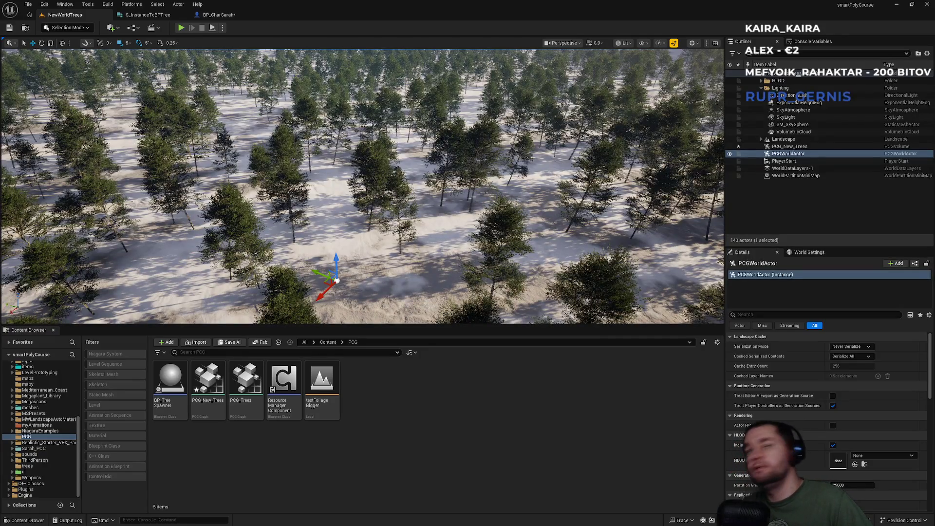
key("d")
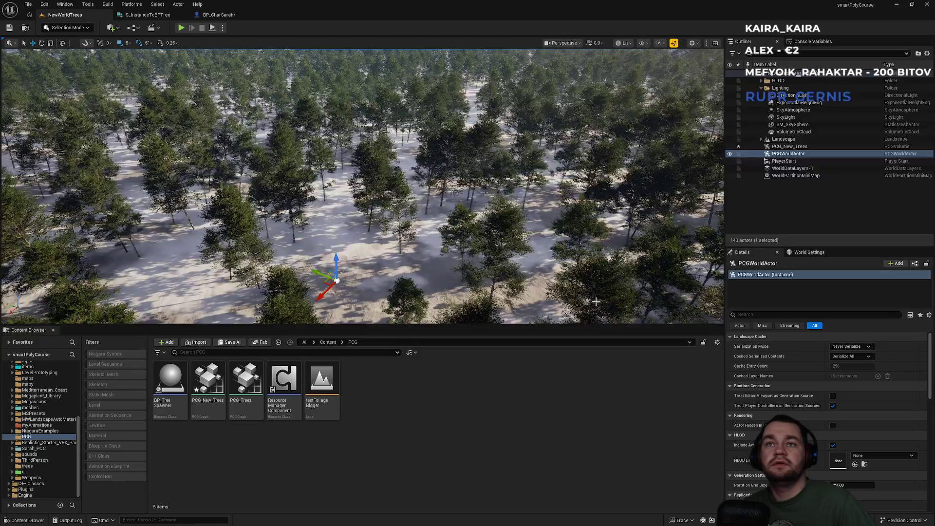
key("w")
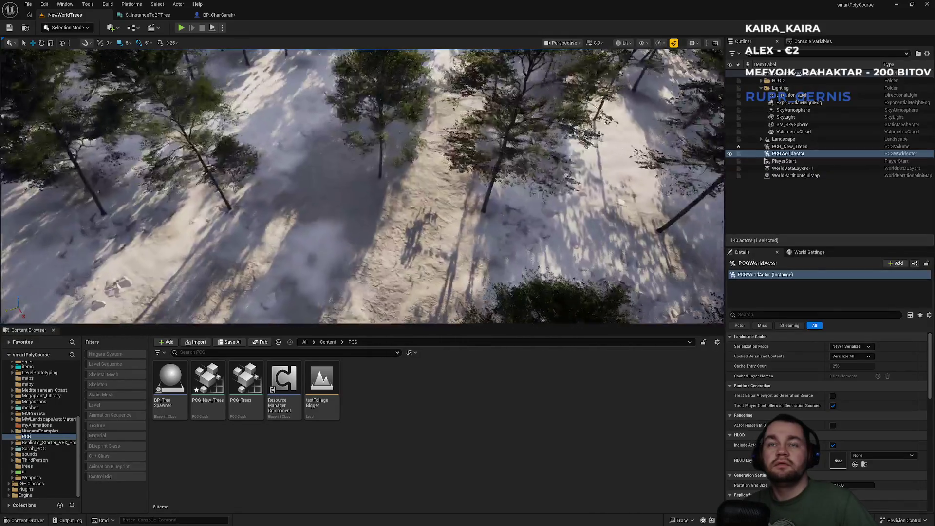
key("s")
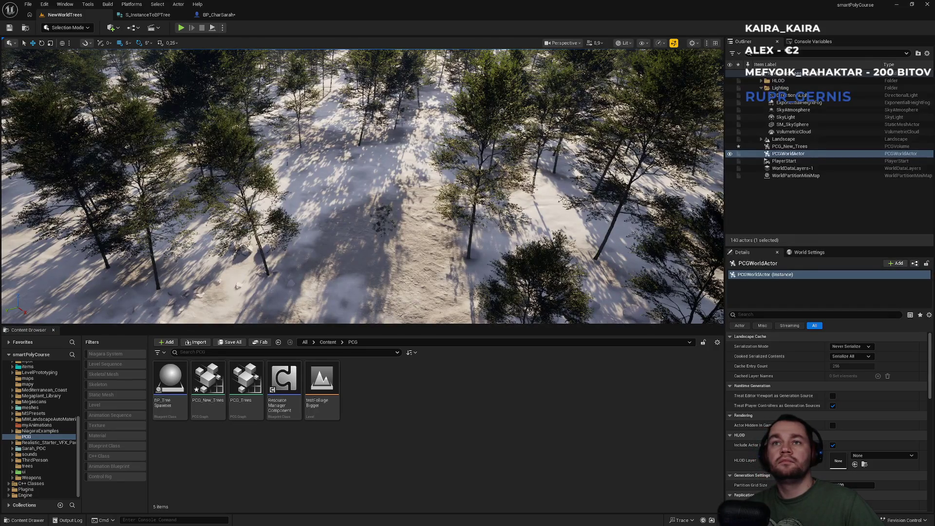
key("w")
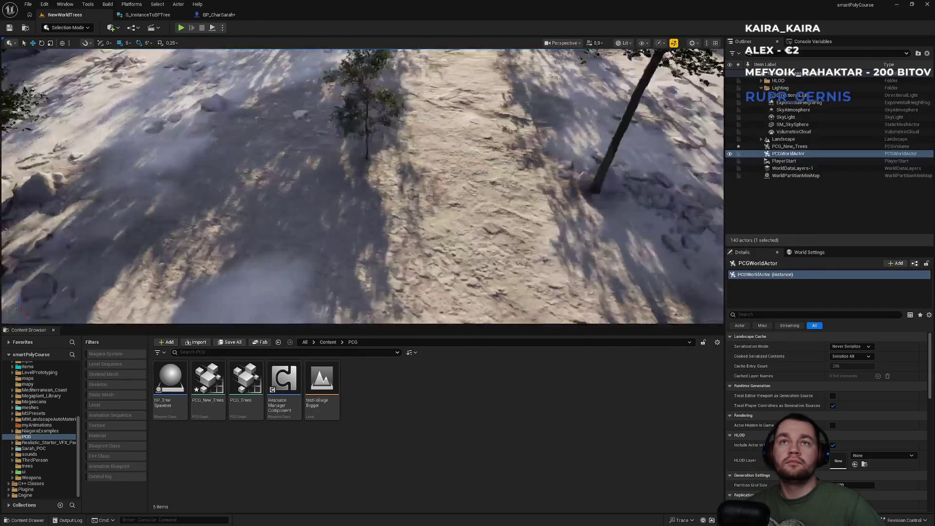
left_click_drag(362, 195, 363, 126)
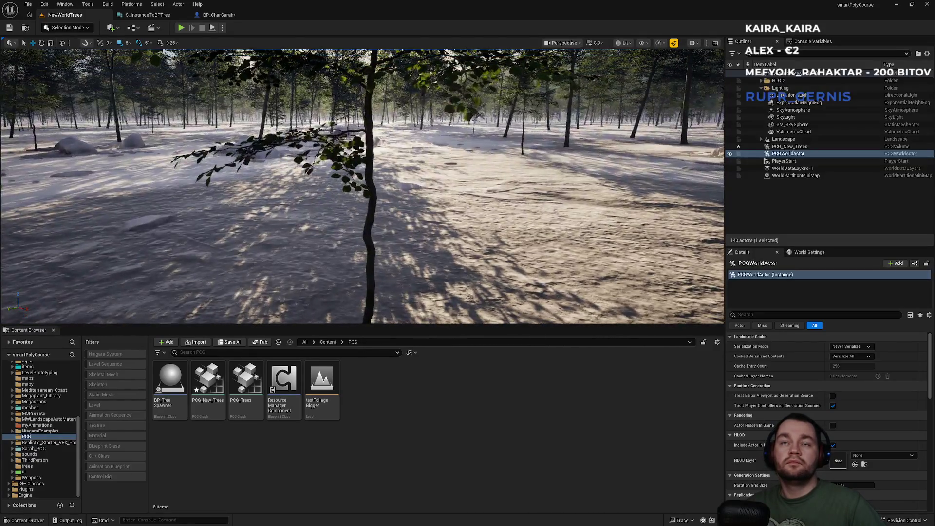
left_click_drag(363, 127, 363, 123)
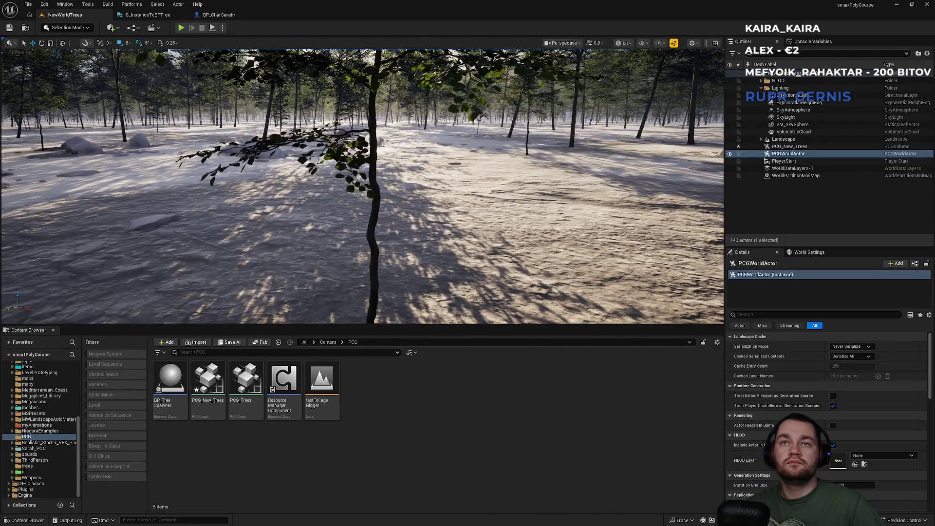
key("w")
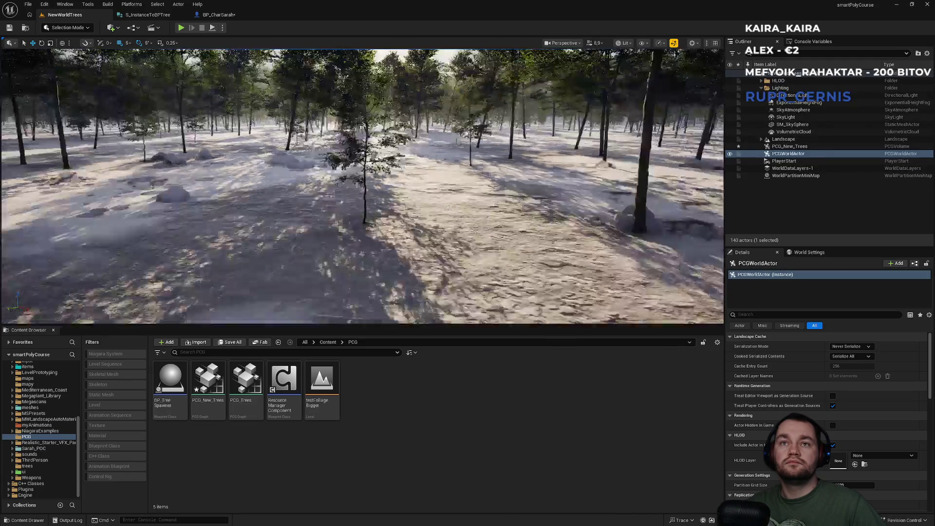
key("w")
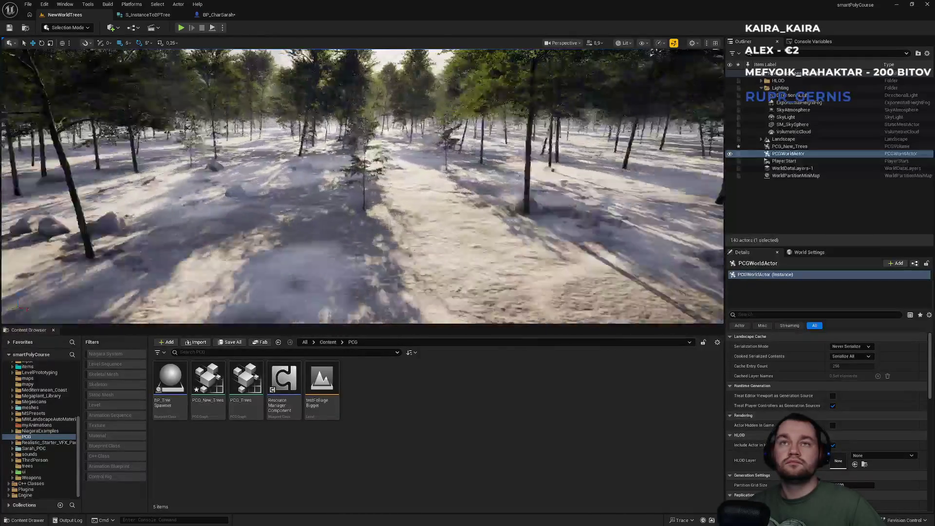
key("w")
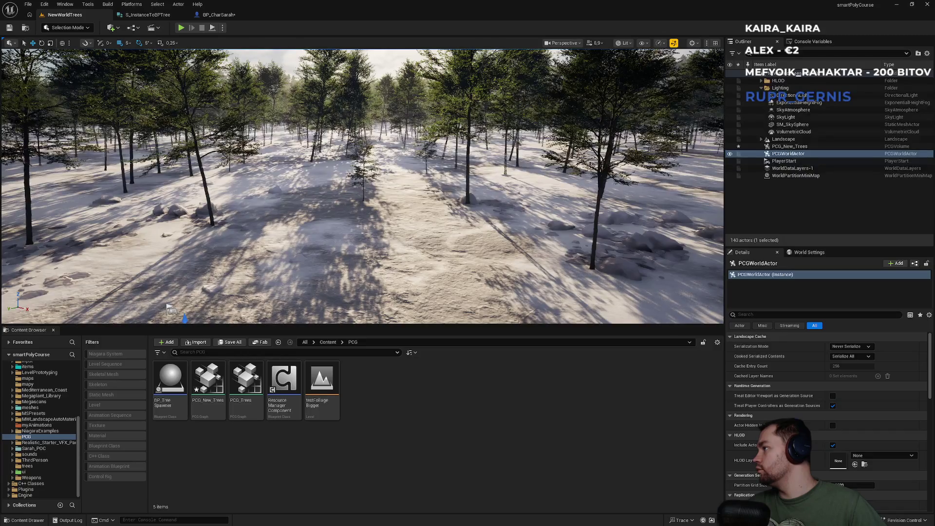
Open the SK_European_Beech_01_D mesh from the trees folder
left_click(27, 466)
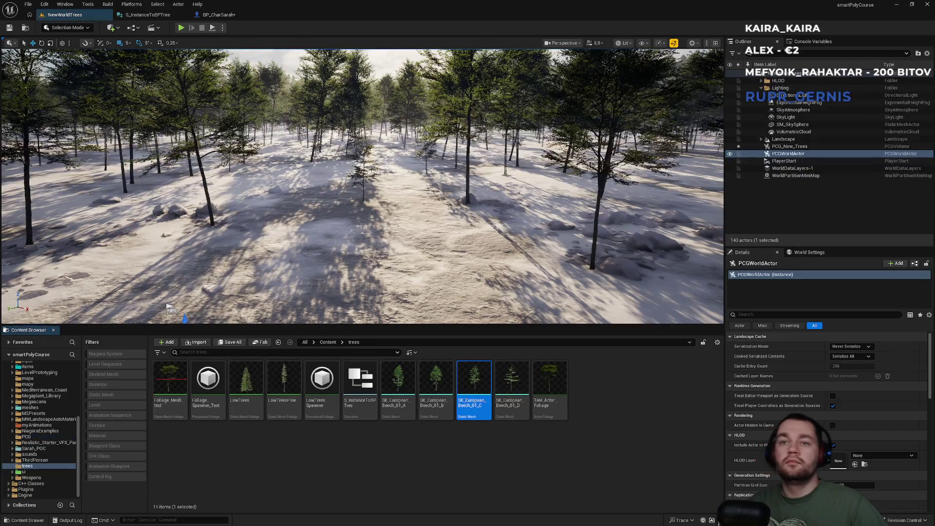
left_click(507, 402)
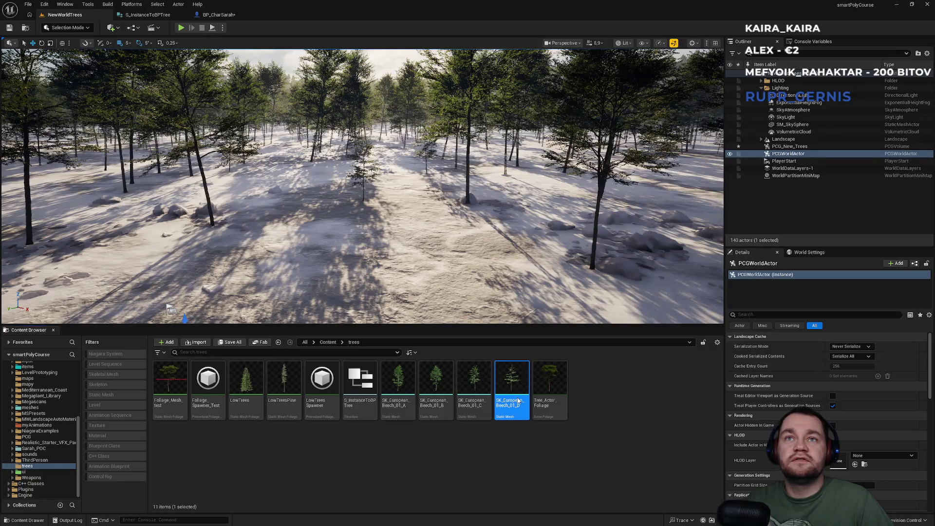
double_click(517, 397)
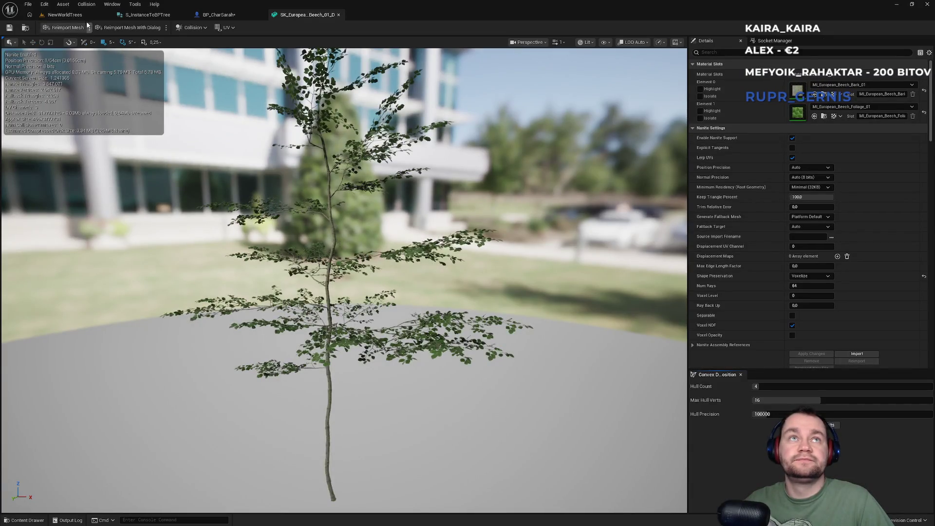
left_click(64, 15)
Open SK_European_Beech_01_C, compare it with 01_D, and return to NewWorldTrees
left_click(474, 385)
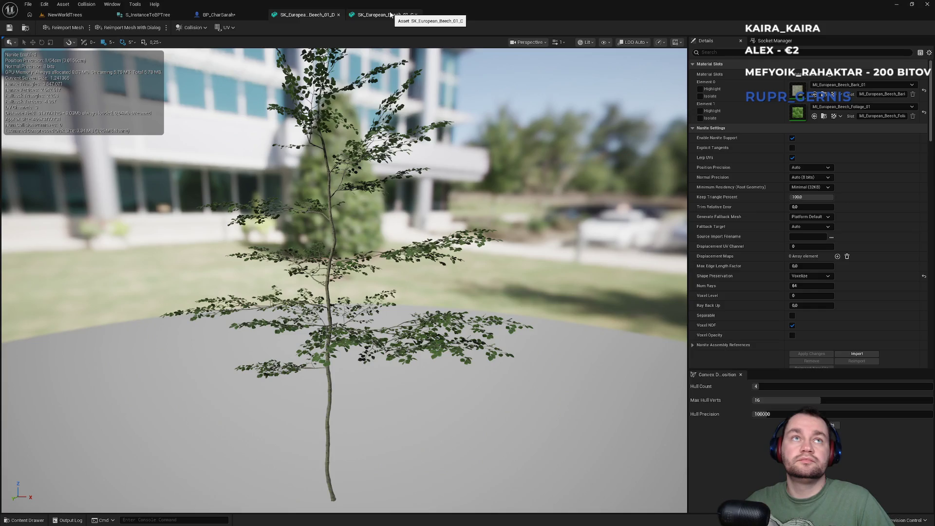
left_click(391, 16)
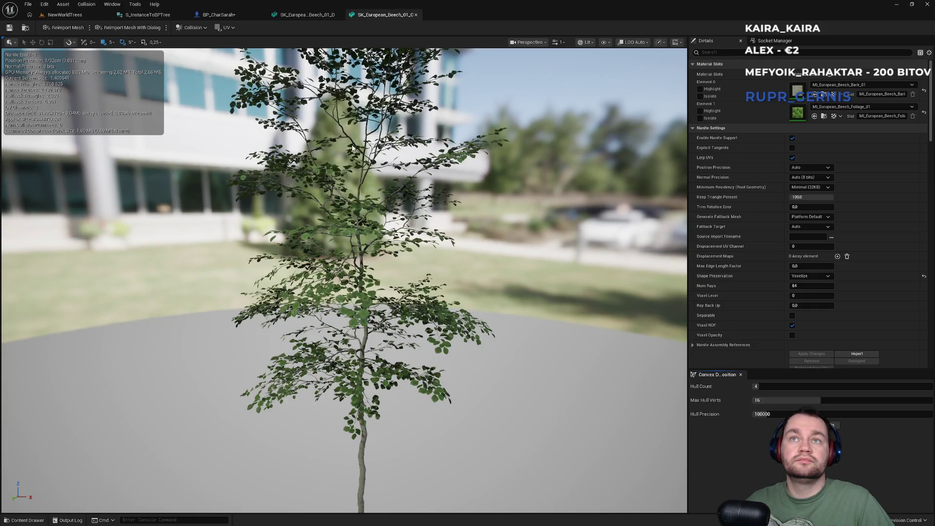
left_click(308, 14)
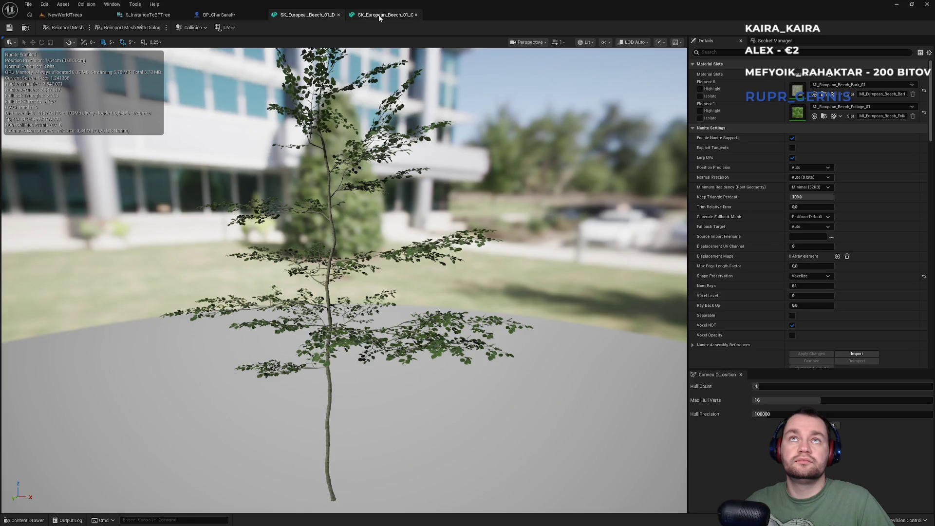
left_click(387, 15)
left_click(110, 13)
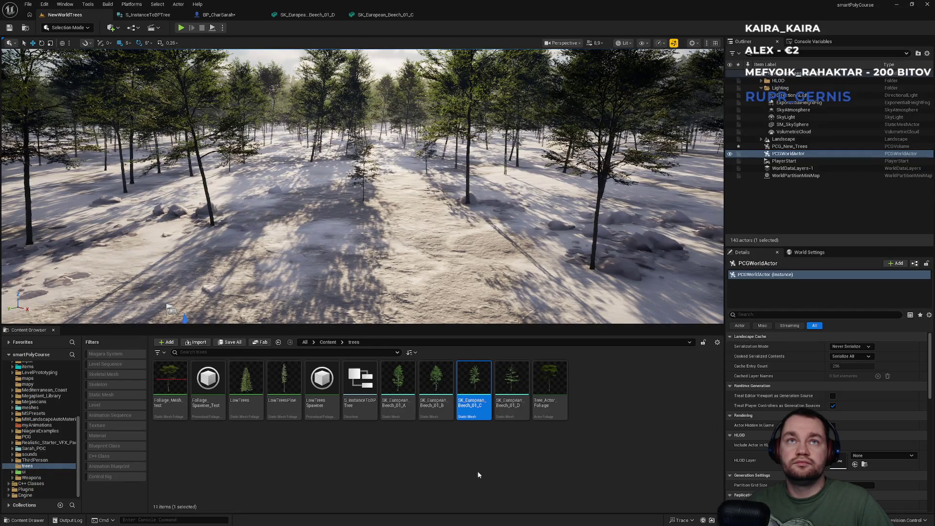
key("f")
scroll(362, 187, "down", 10)
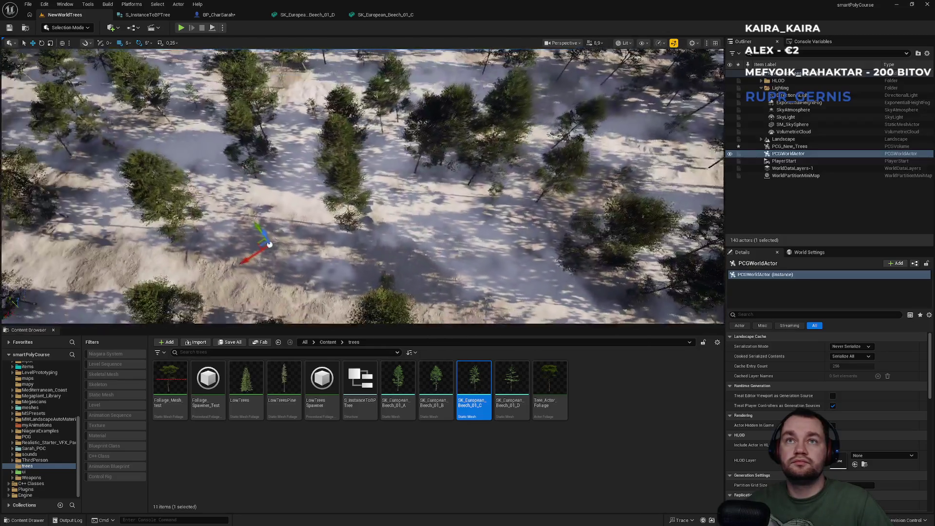
key("Up")
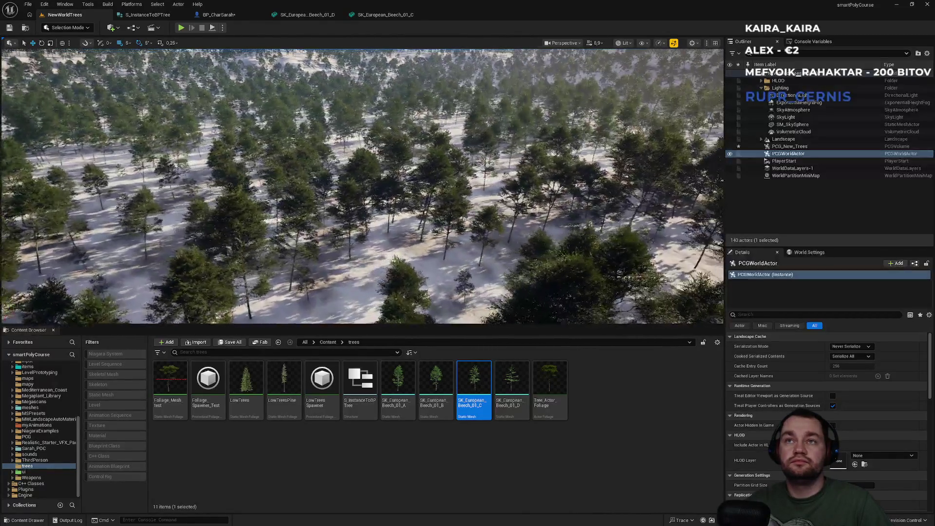
scroll(362, 187, "up", 5)
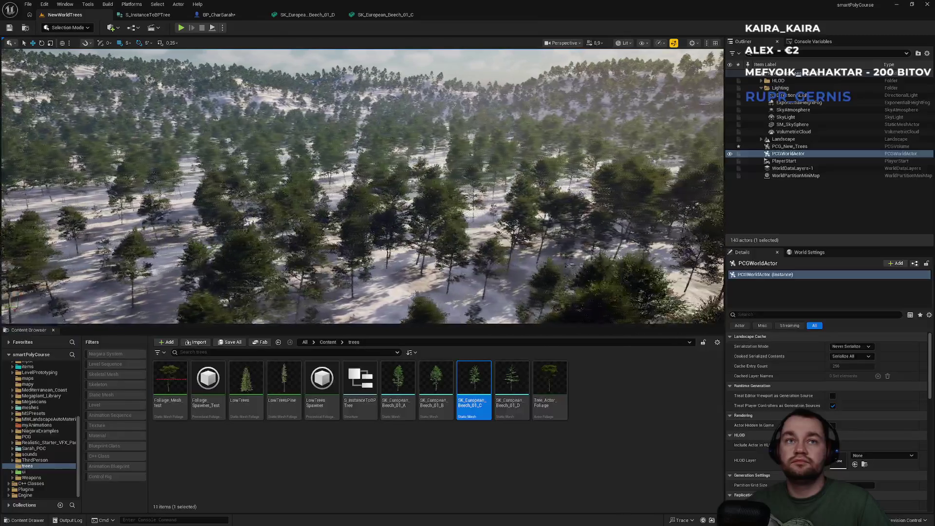
key("w")
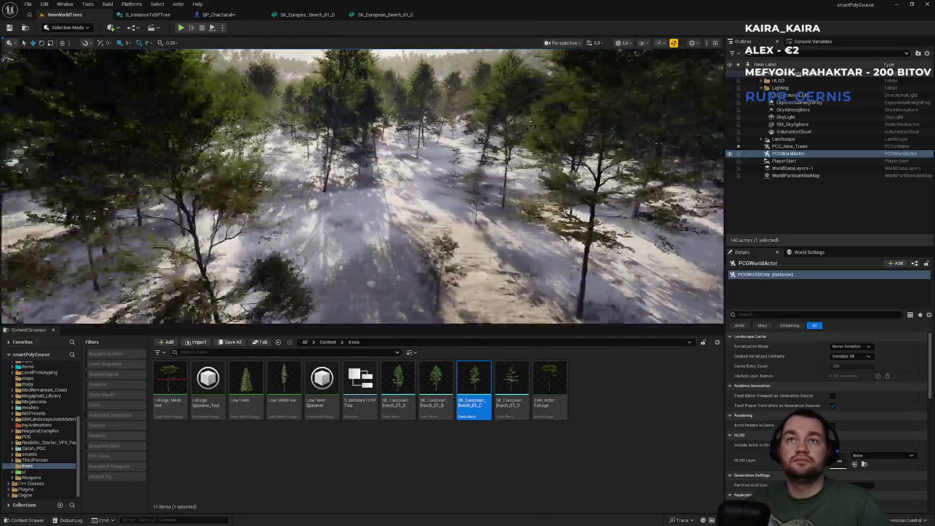
key("w")
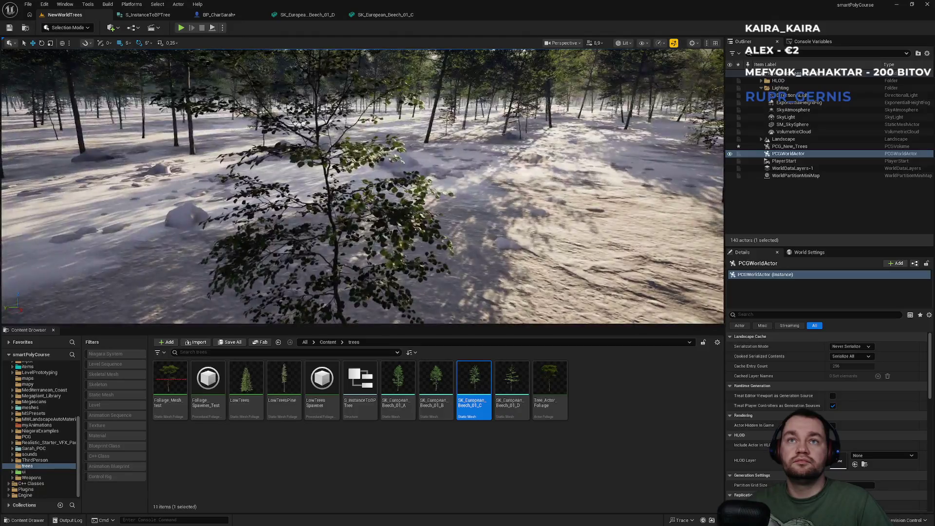
key("s")
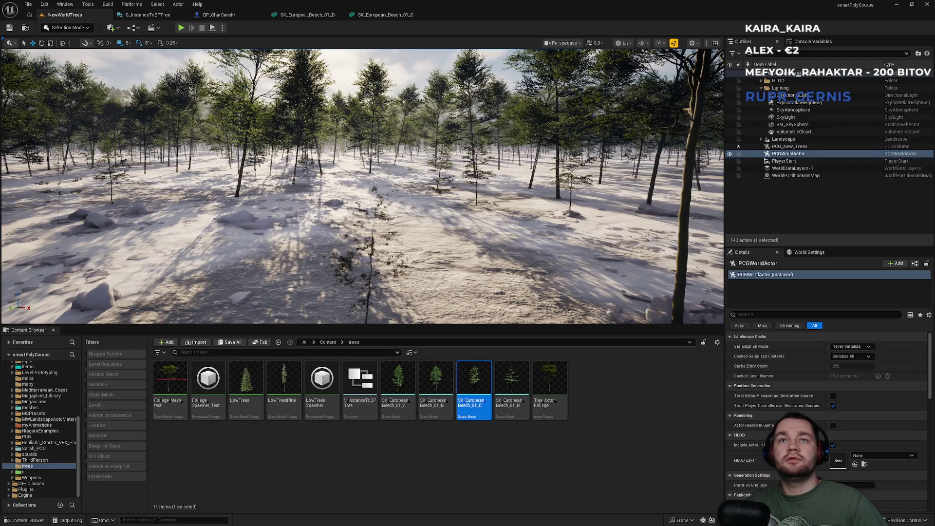
key("w")
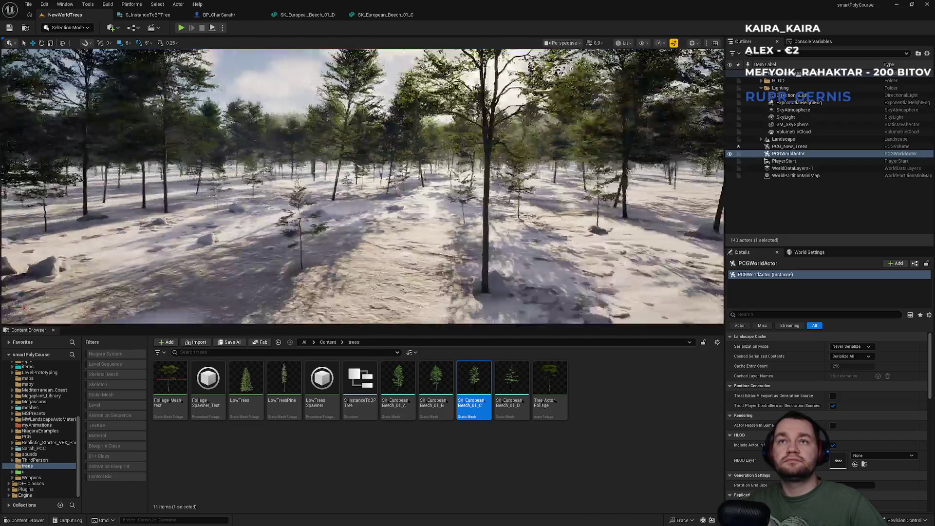
key("s")
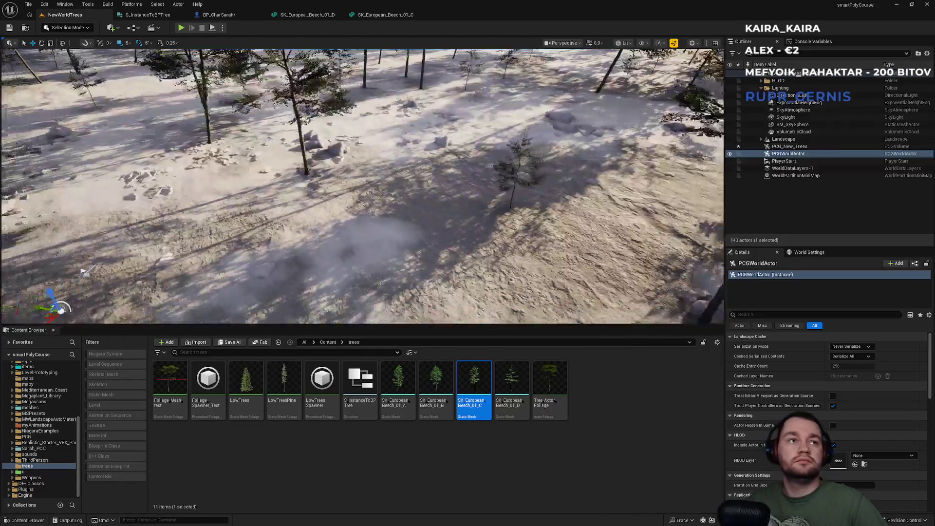
key("w")
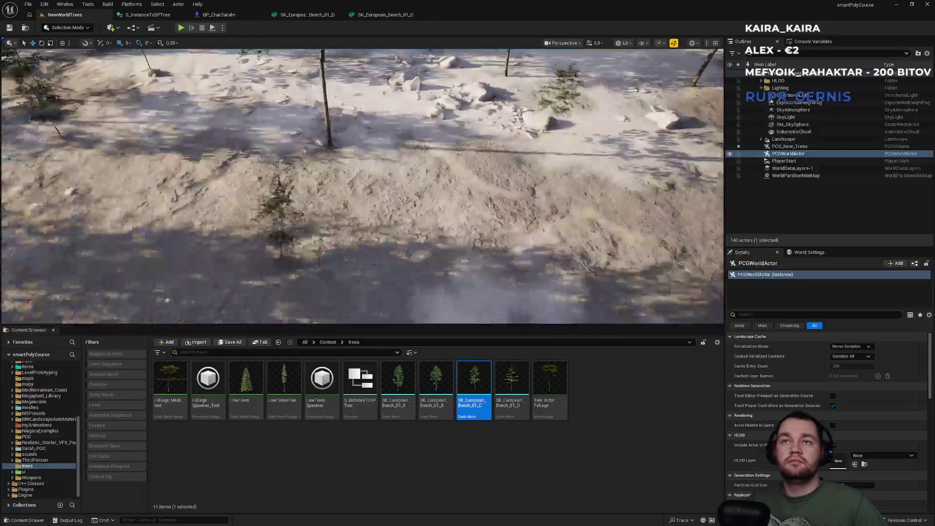
key("w")
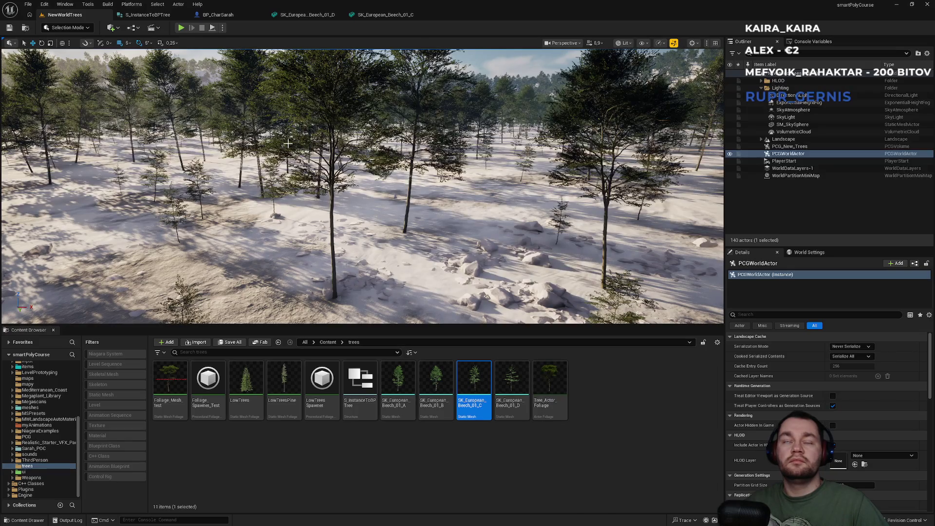
left_click(182, 29)
key("F11")
key("shift+w")
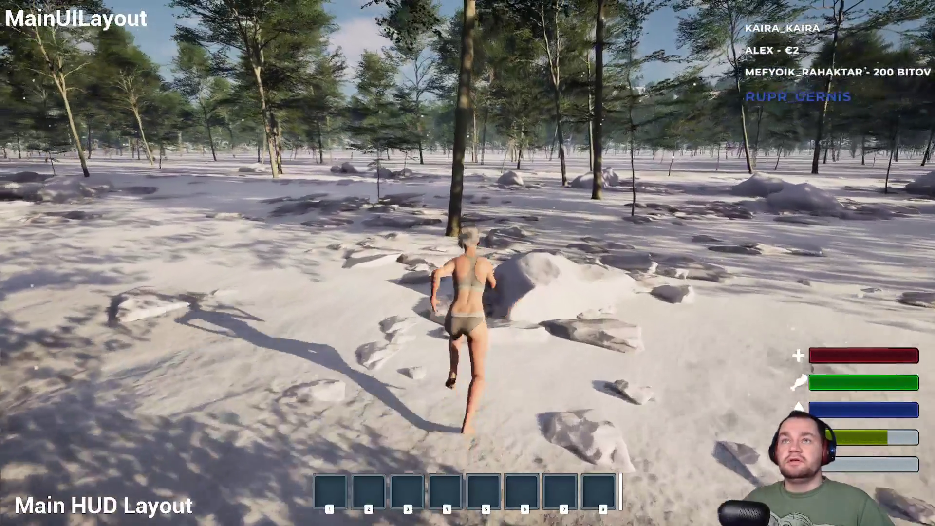
key("w")
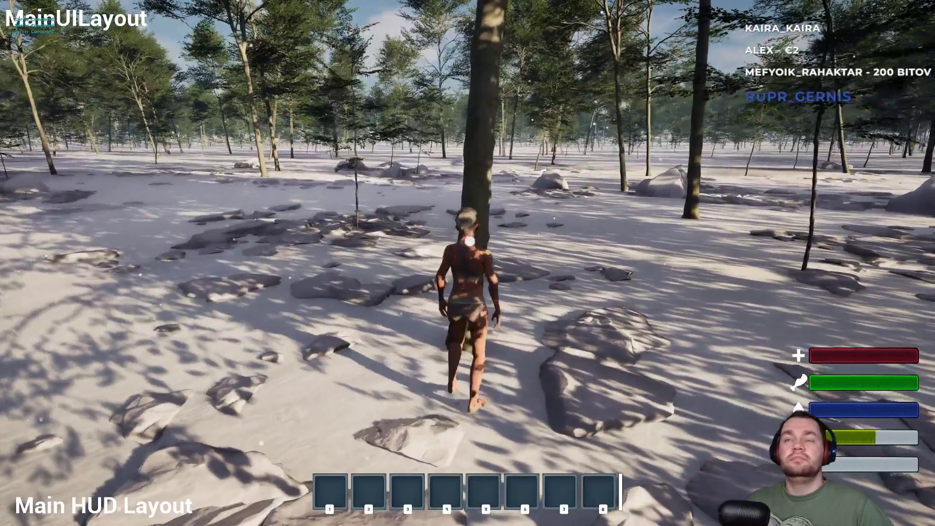
key("e")
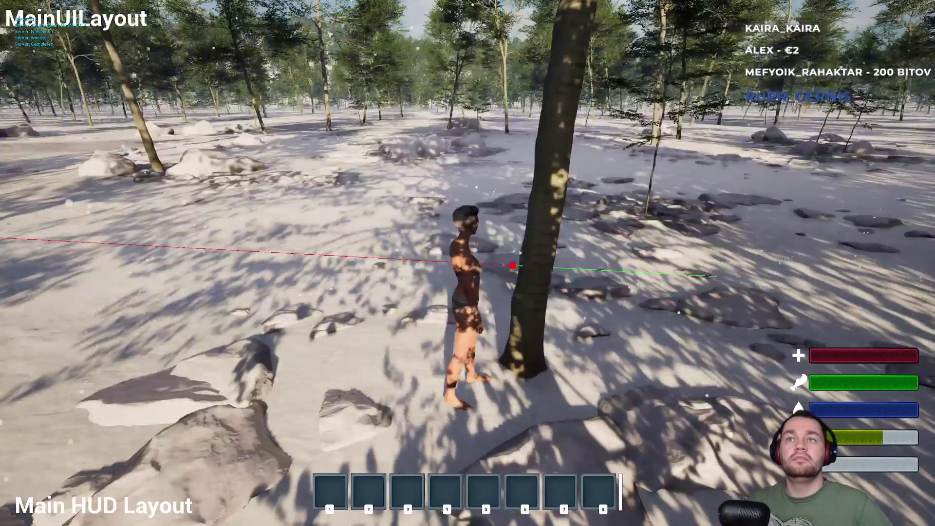
key("w")
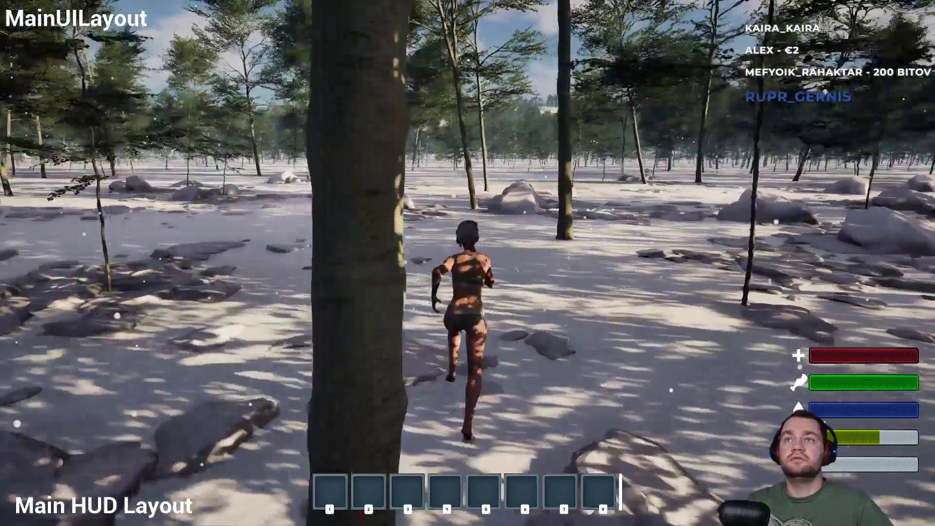
key("w")
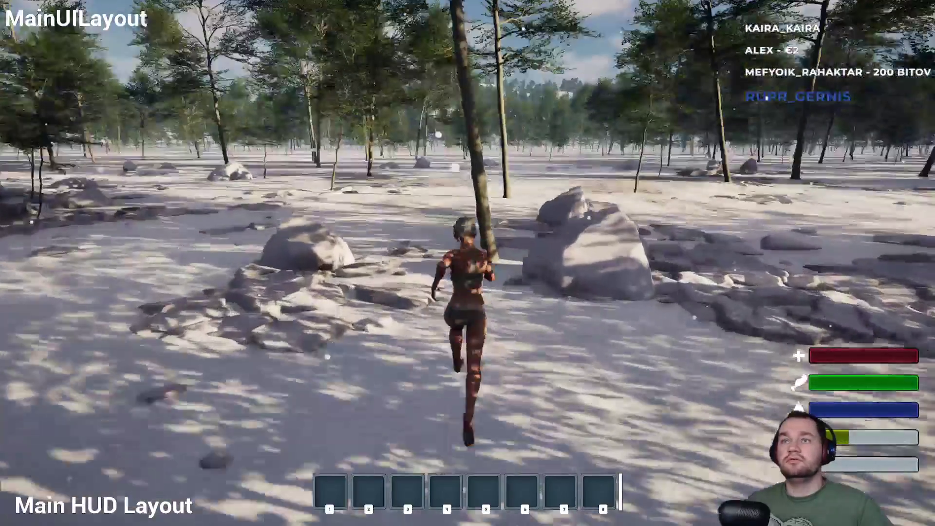
key("e")
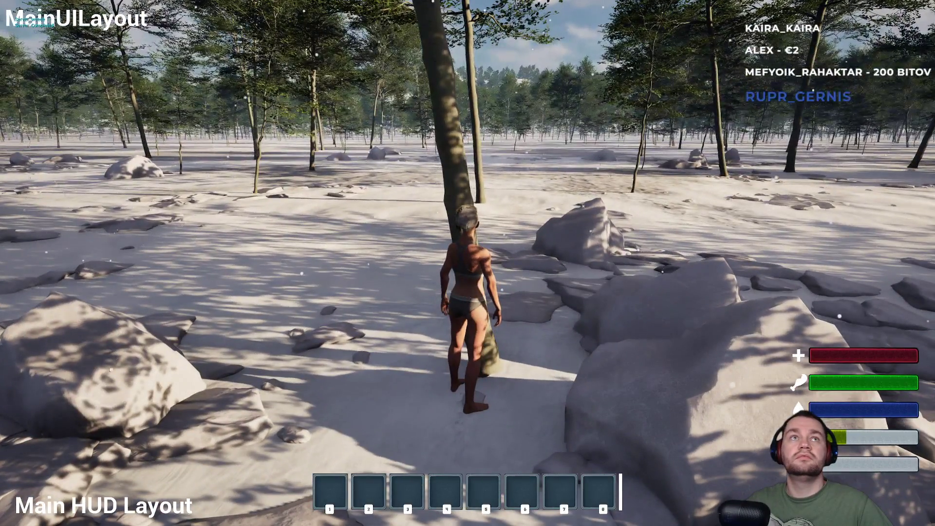
key("e")
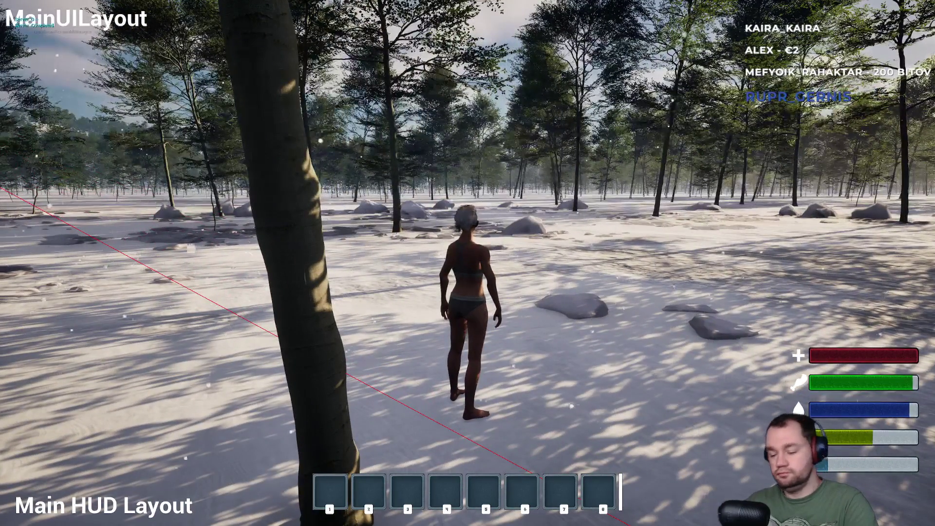
key("Escape")
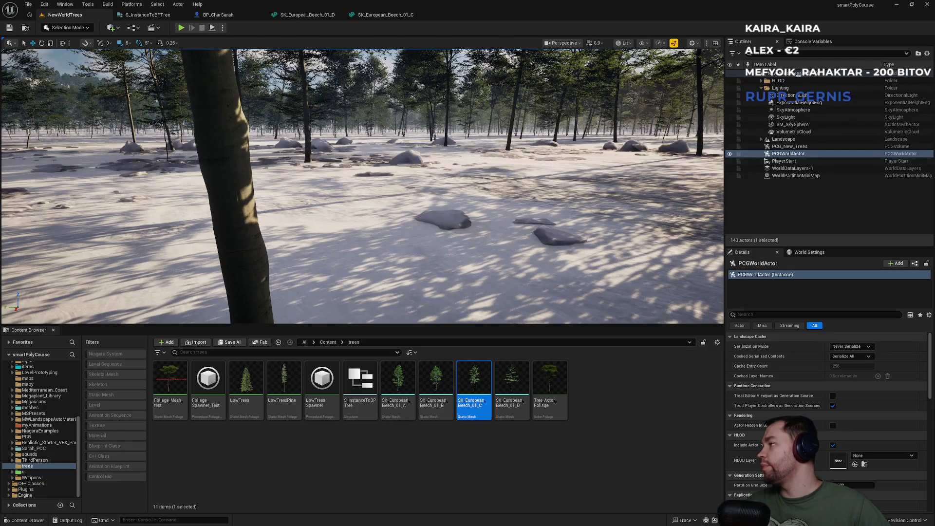
Glance over the beech mesh tabs and the instance-to-blueprint struct, then open BP_CharSarah
left_click(390, 14)
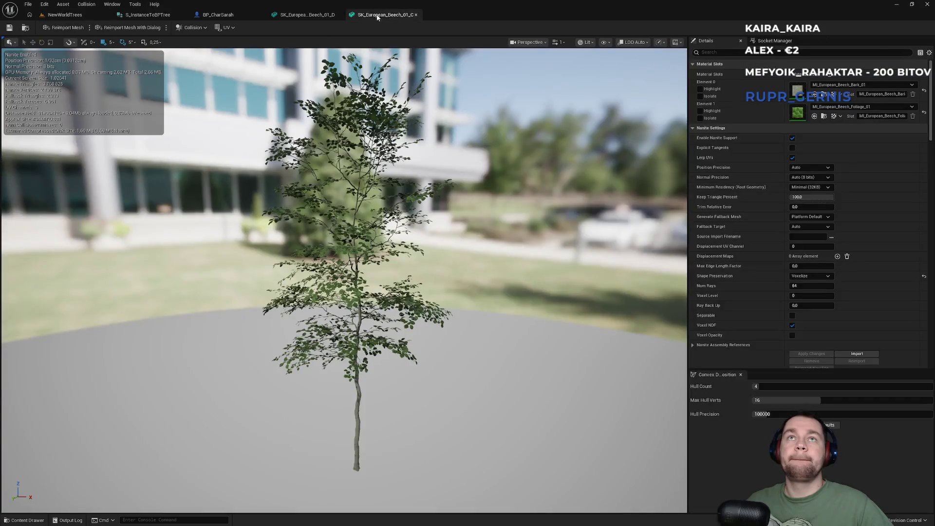
left_click(307, 14)
left_click(154, 16)
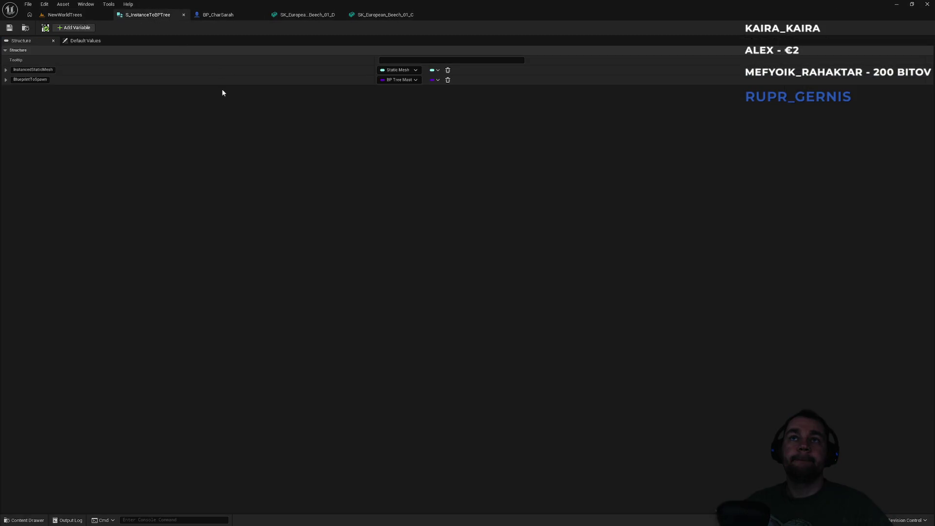
left_click(68, 14)
left_click(219, 15)
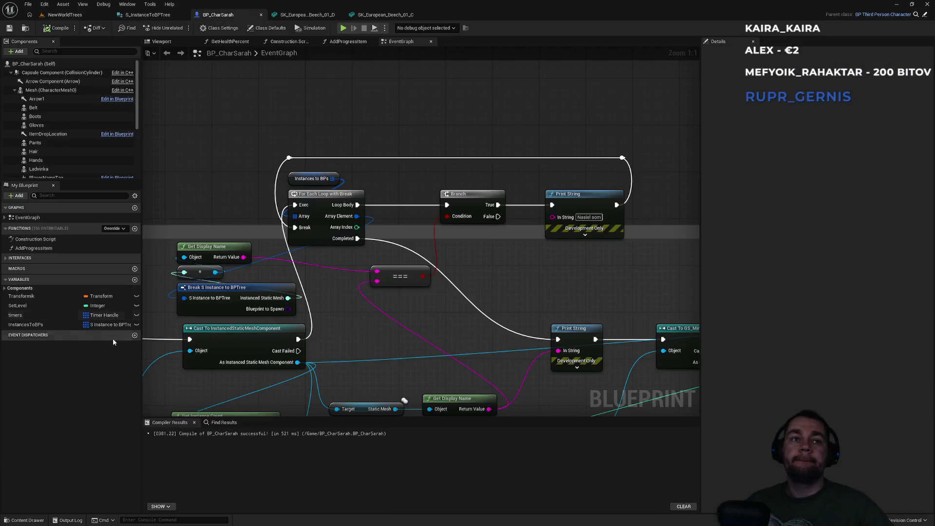
Add a second InstancesToBPs default entry whose mesh is SK_European_Beech_01_B
left_click(52, 325)
left_click(862, 194)
left_click(862, 194)
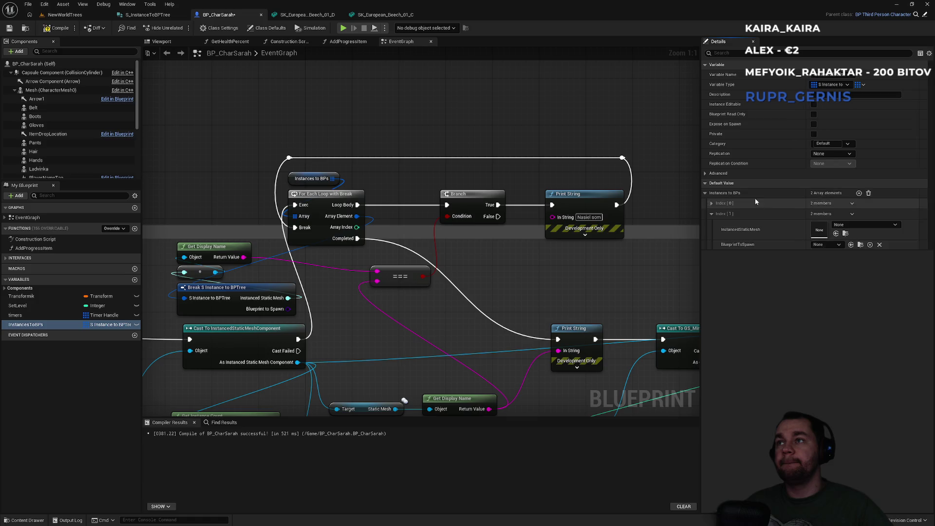
left_click(712, 204)
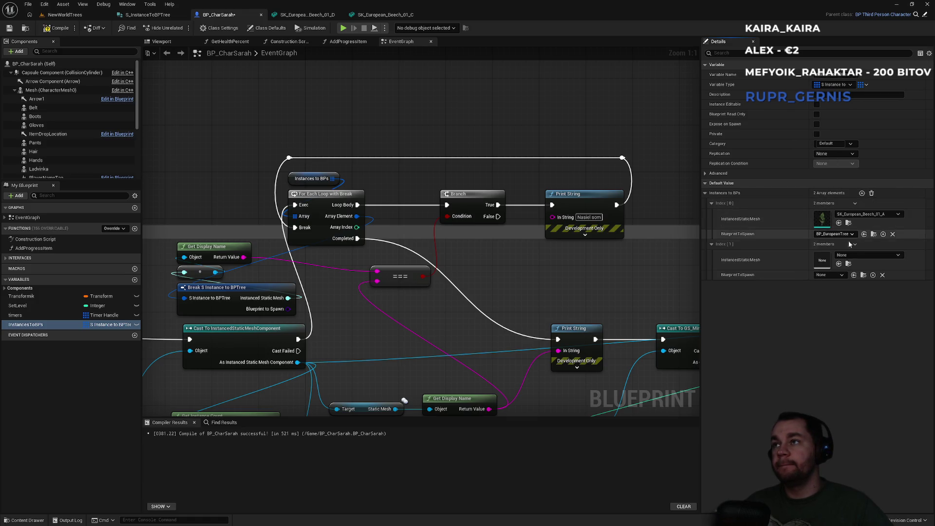
left_click(855, 253)
type("sk")
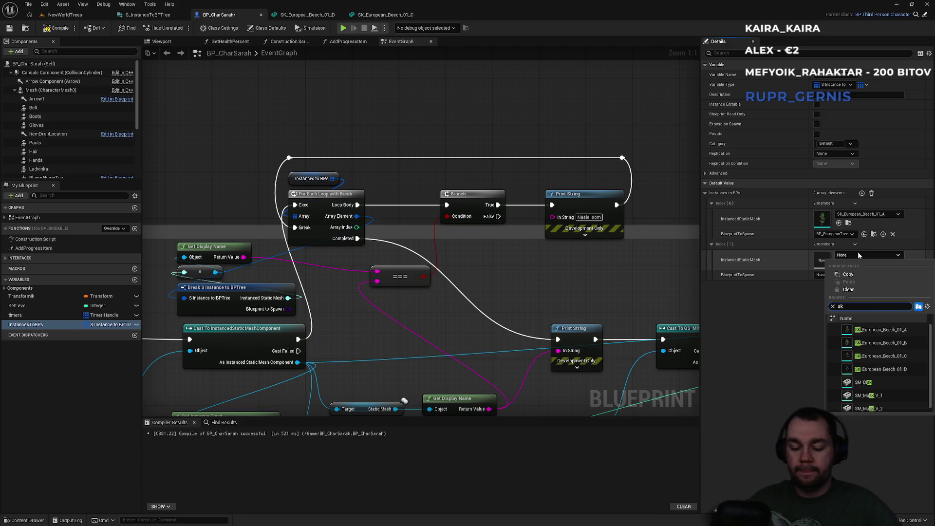
type("_euro")
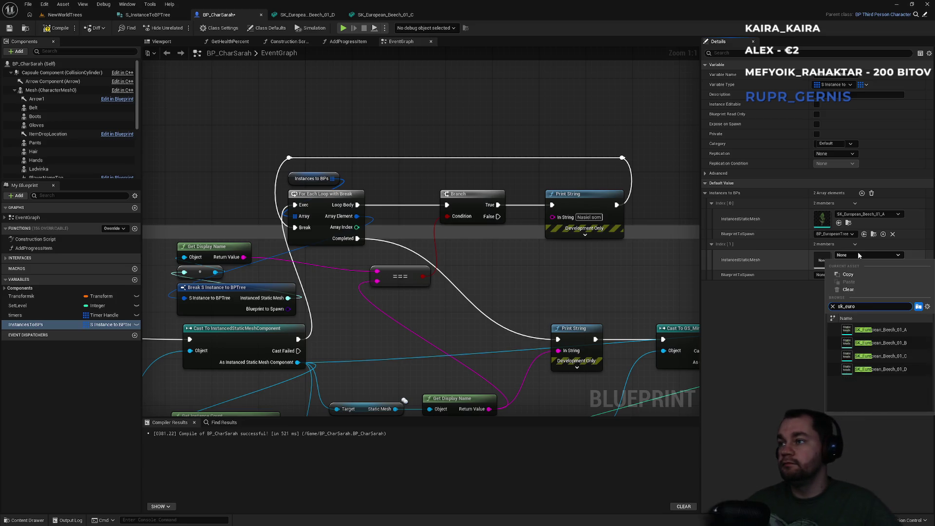
left_click(880, 343)
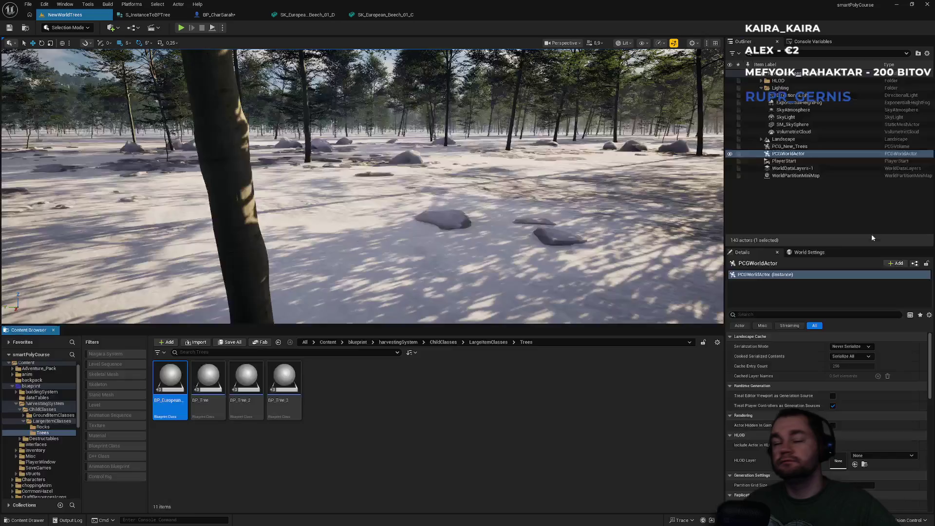
left_click(873, 234)
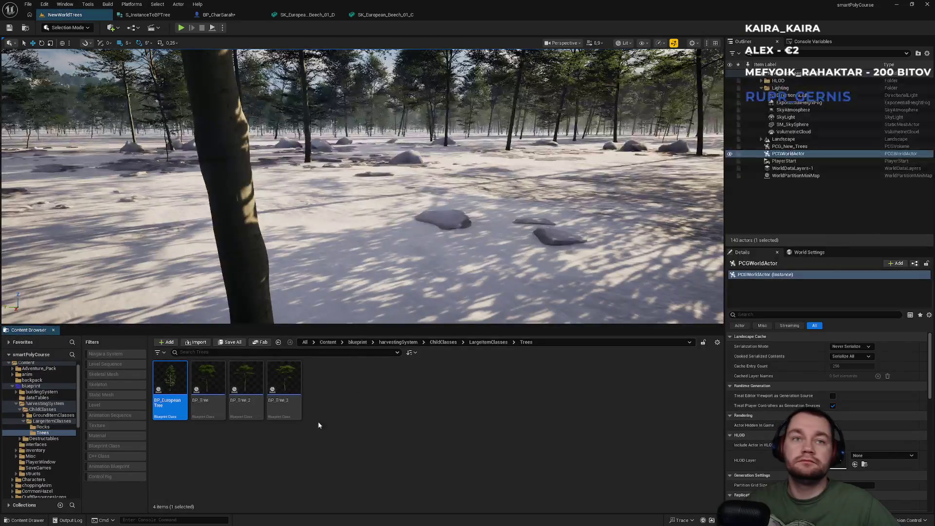
Duplicate BP_EuropeanTree as BP_EuropeanTree2 and open the copy in the blueprint editor
left_click(212, 456)
left_click(170, 382)
key("ctrl+d")
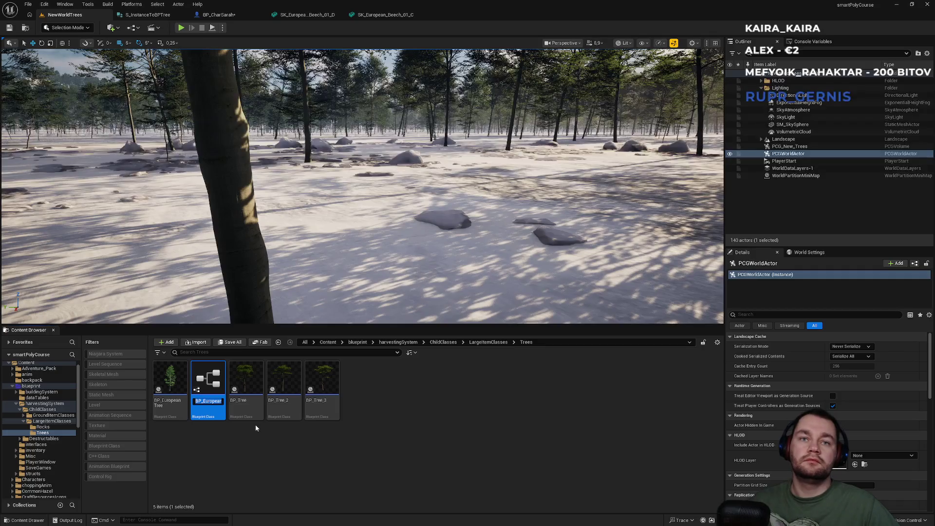
key("BackSpace")
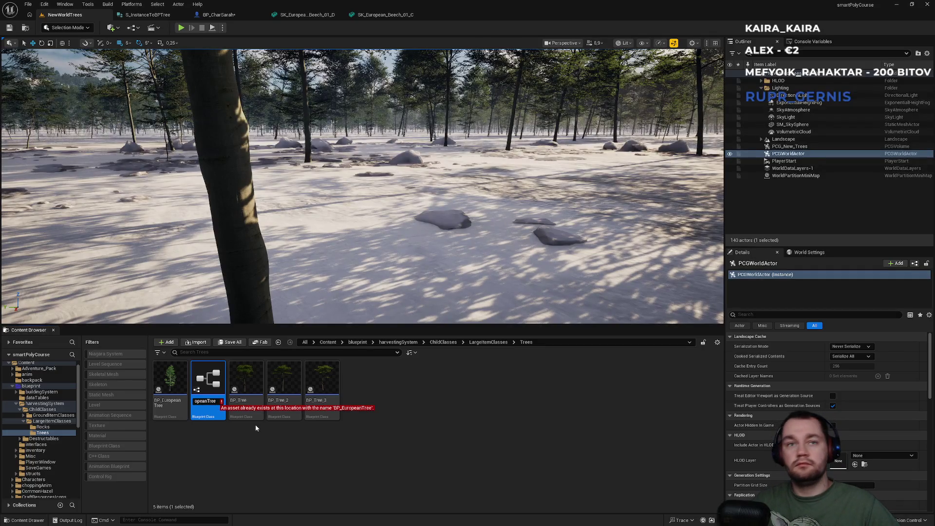
type("2")
key("Return")
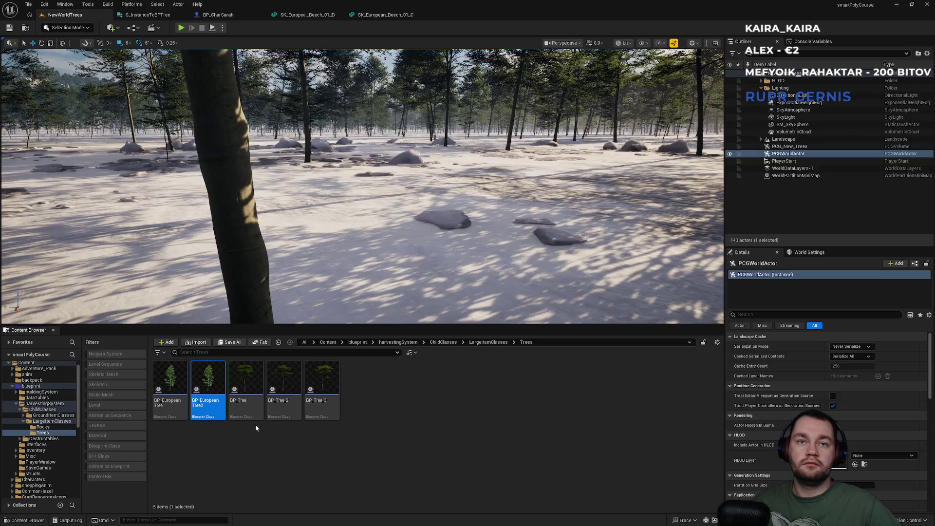
key("Return")
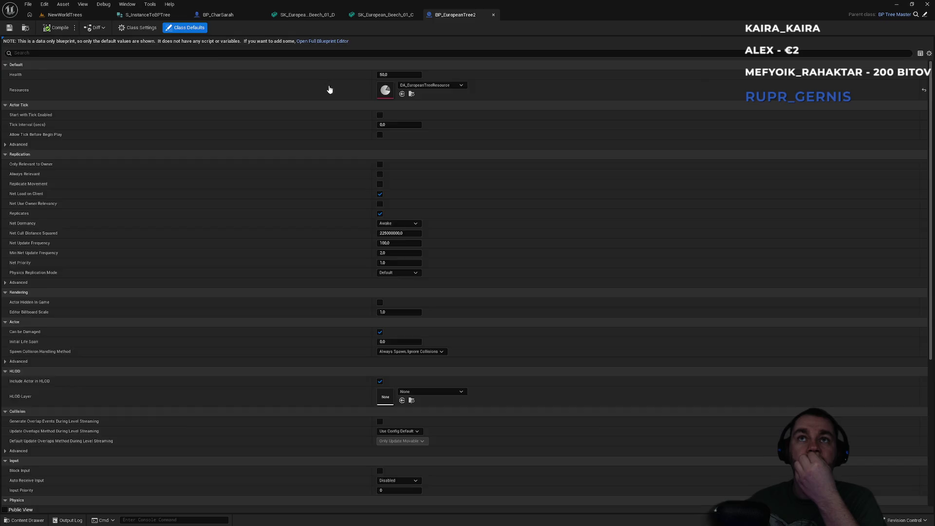
left_click(322, 41)
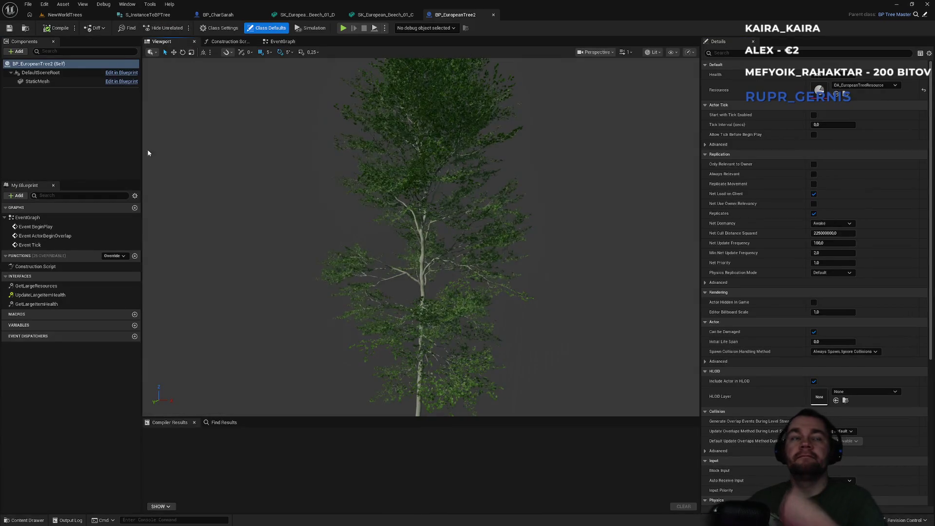
left_click(38, 82)
scroll(420, 366, "up", 5)
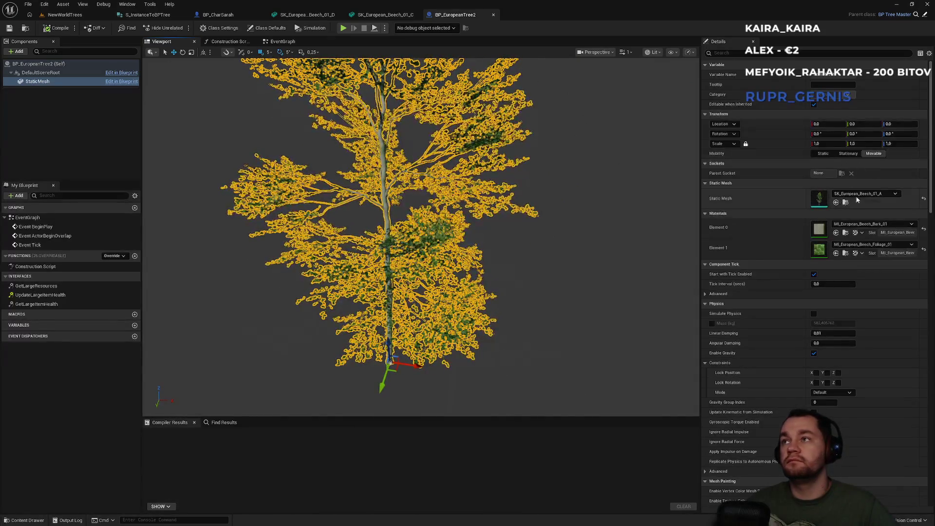
left_click(860, 195)
left_click(896, 286)
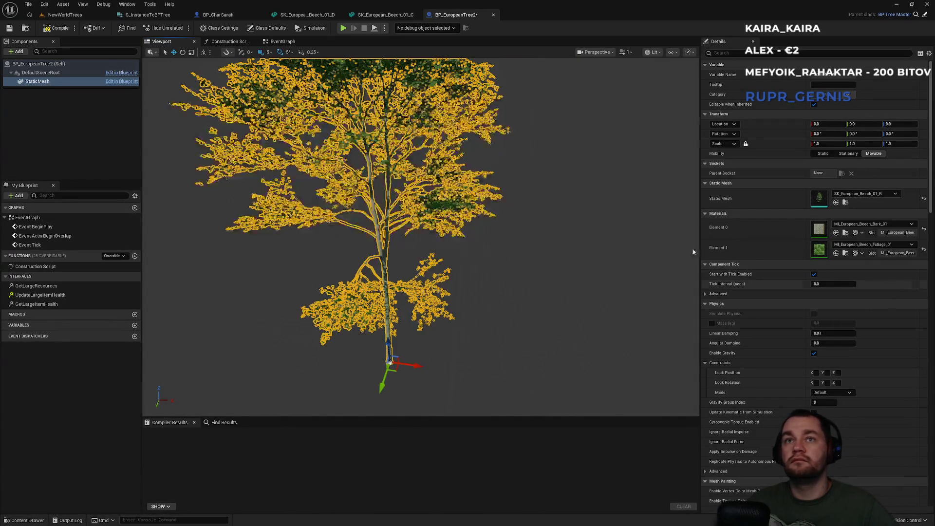
left_click(57, 30)
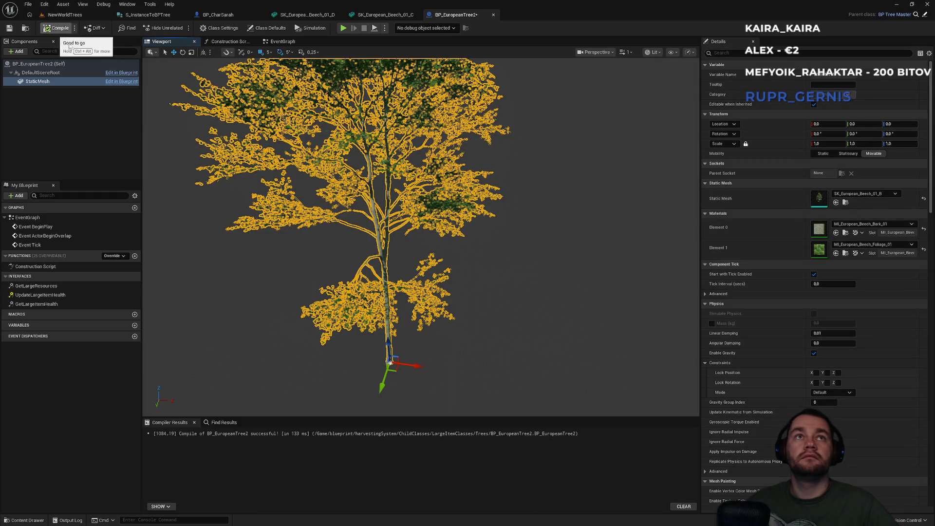
left_click(494, 276)
scroll(495, 276, "up", 5)
scroll(421, 237, "up", 3)
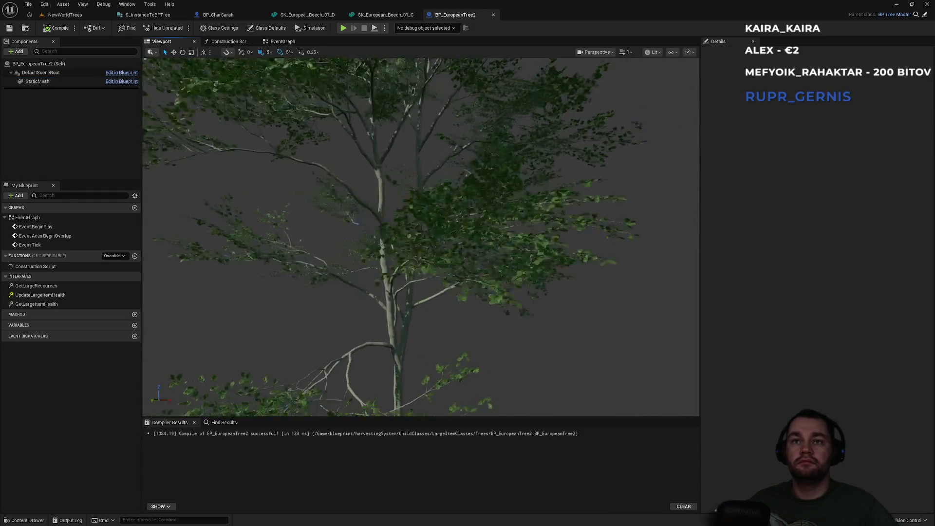
key("a")
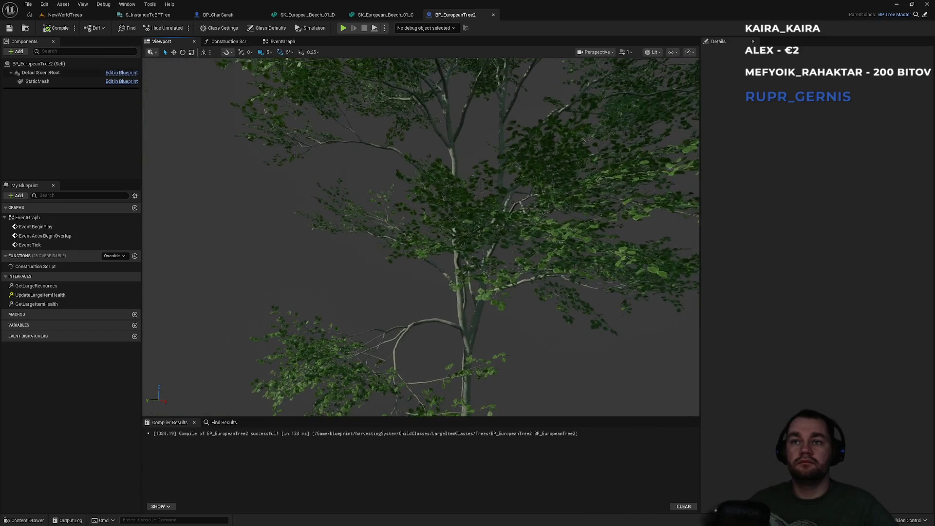
key("d")
key("a")
key("s")
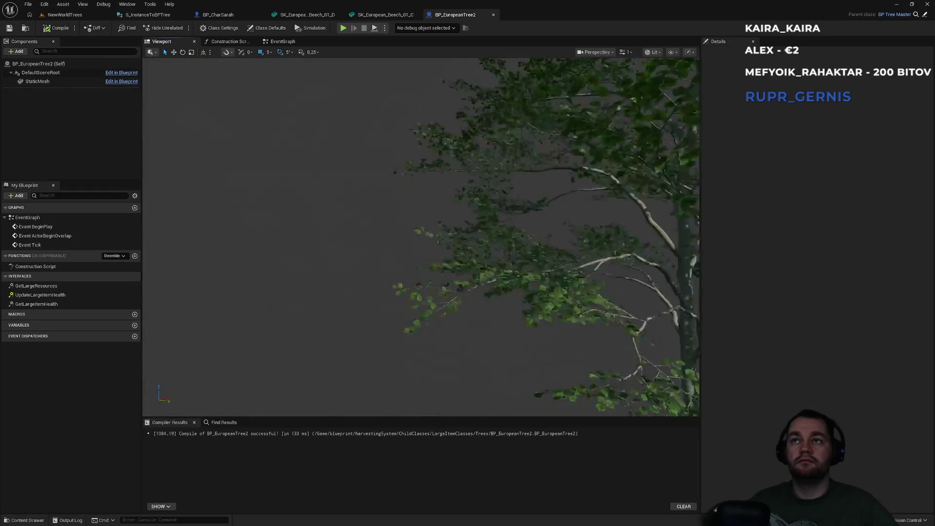
key("w")
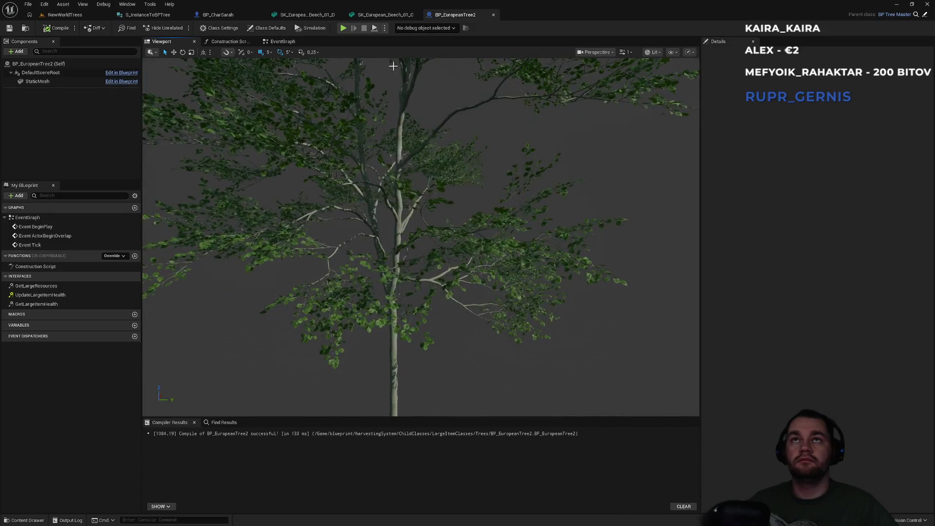
left_click(389, 16)
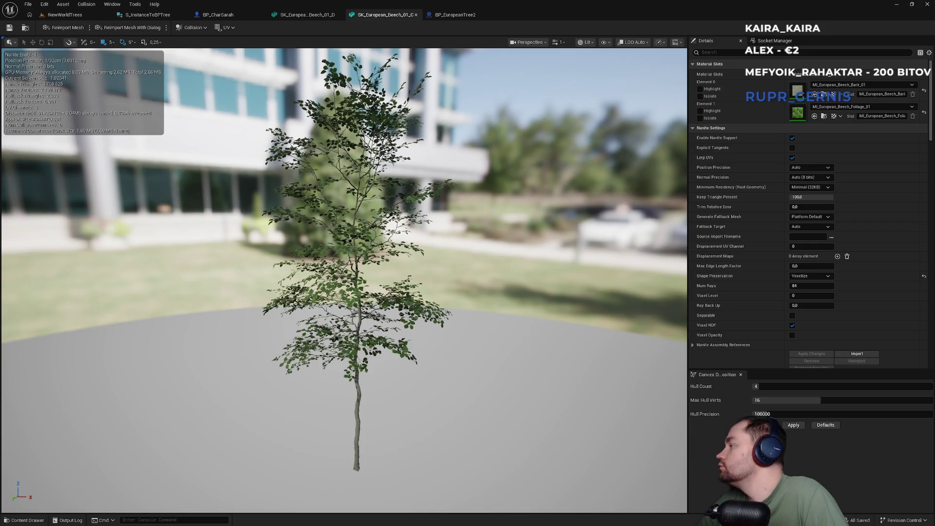
Back in NewWorldTrees, open the SK_European_Beech_01_A mesh from the Content Browser
left_click(65, 14)
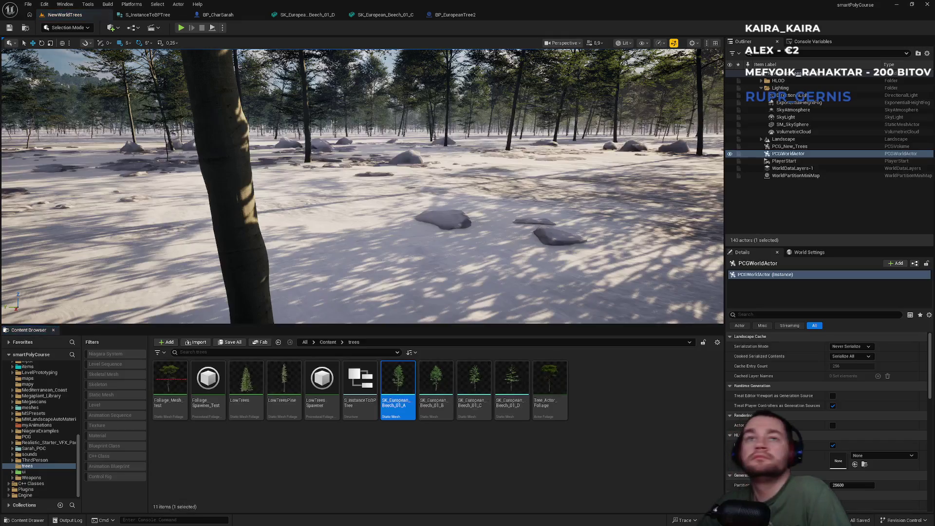
double_click(402, 420)
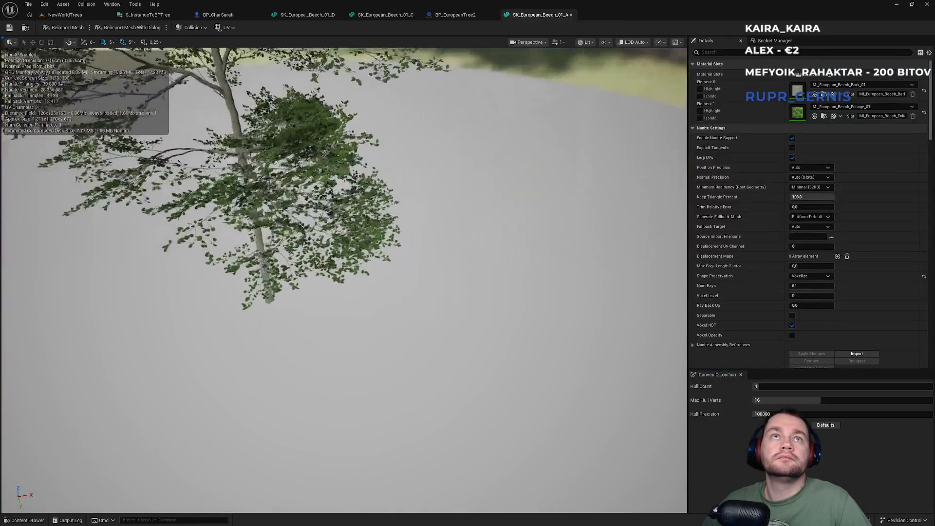
Inspect SK_European_Beech_01_A's Collision, Perspective and LOD menus while orbiting down to the trunk
left_click(192, 27)
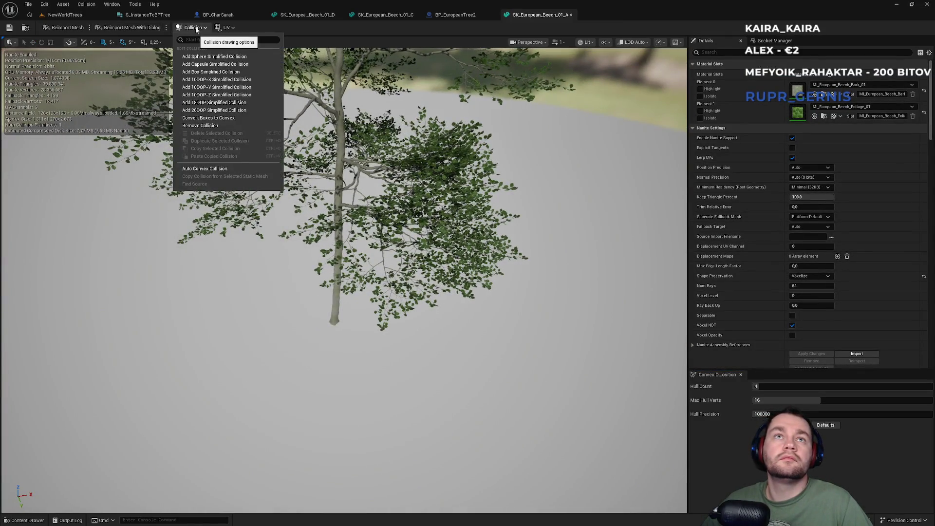
left_click(197, 29)
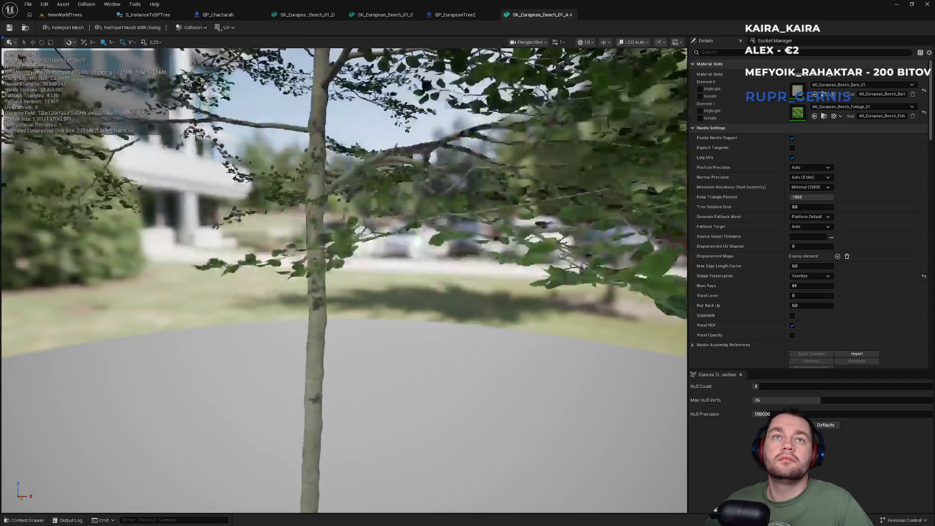
left_click_drag(548, 94, 547, 94)
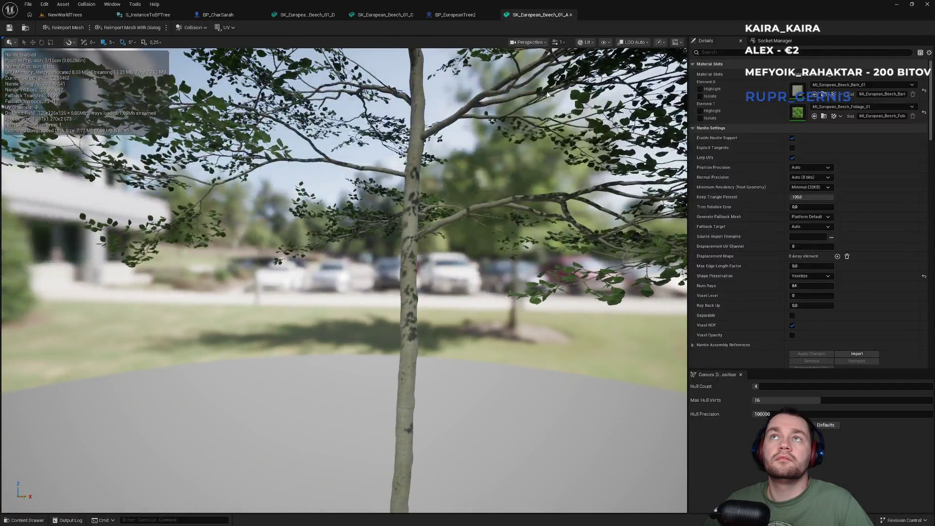
left_click(204, 30)
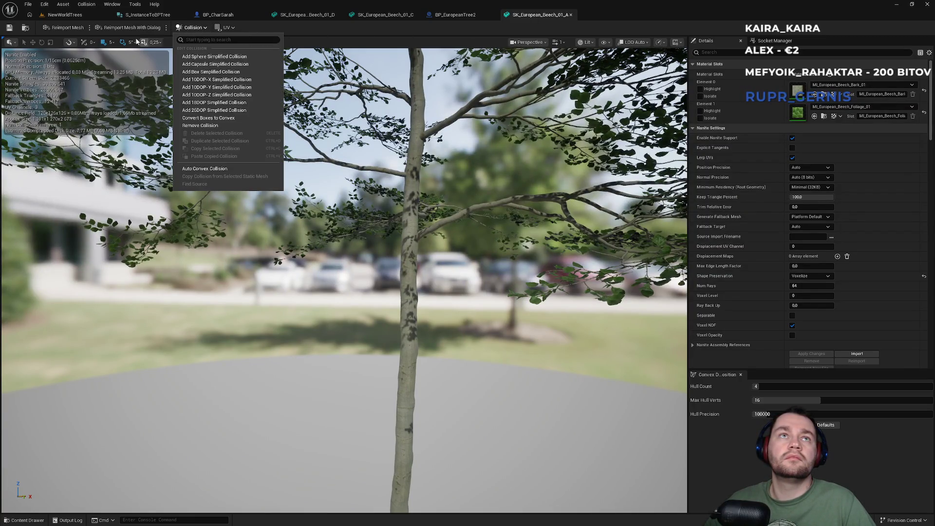
left_click(530, 43)
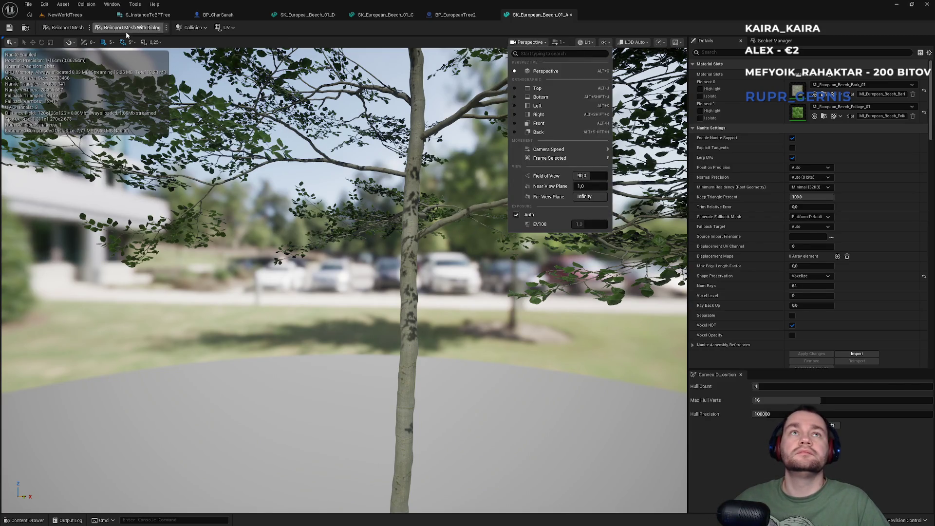
left_click(303, 32)
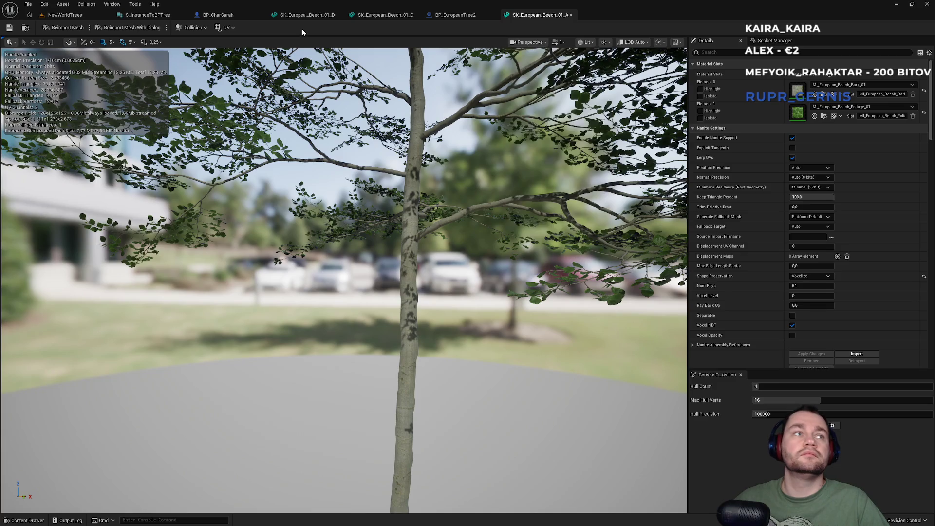
left_click(634, 43)
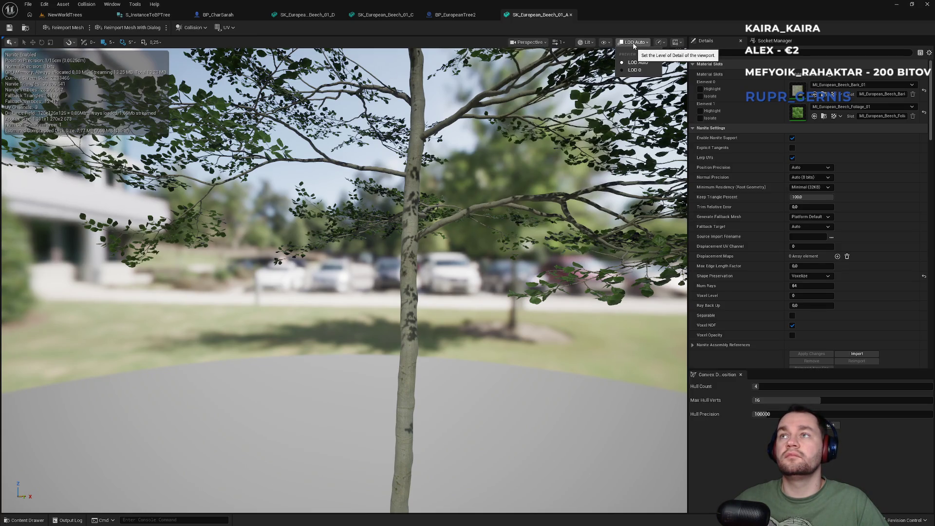
left_click(634, 46)
left_click_drag(495, 263, 489, 312)
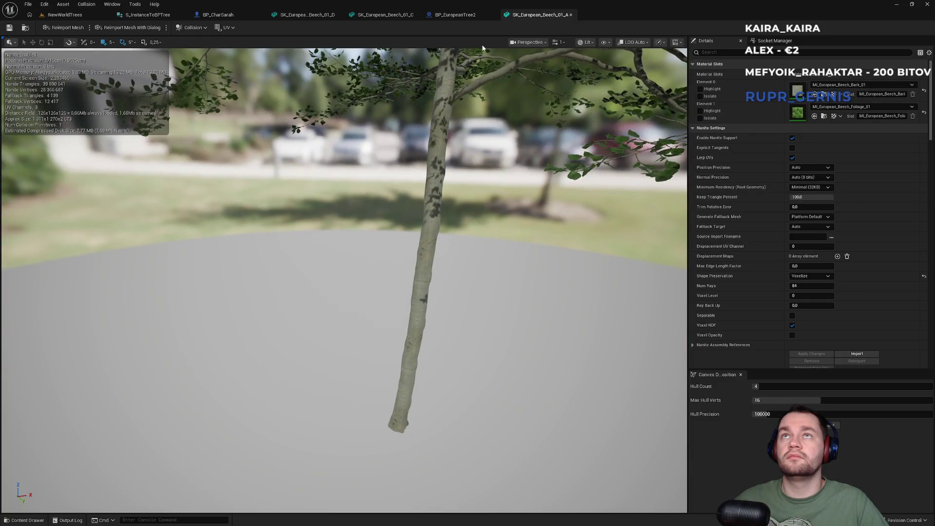
left_click(201, 28)
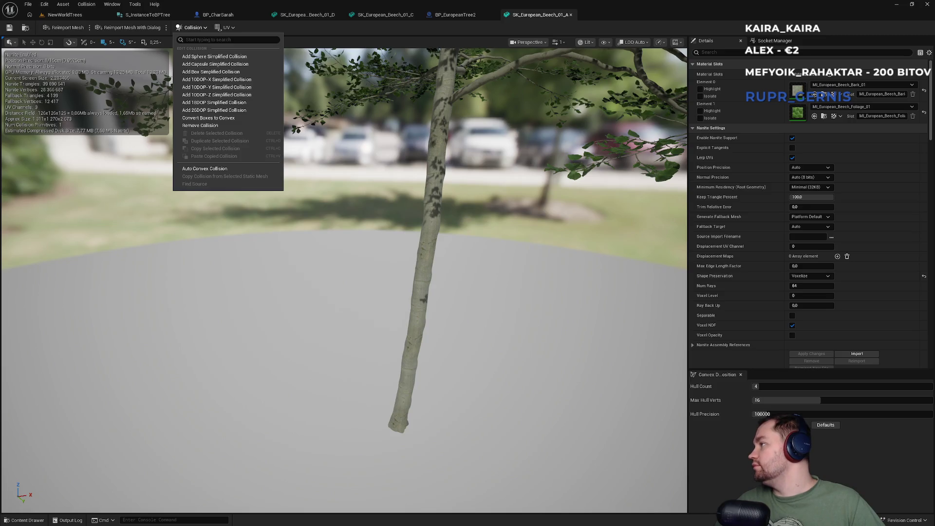
key("Escape")
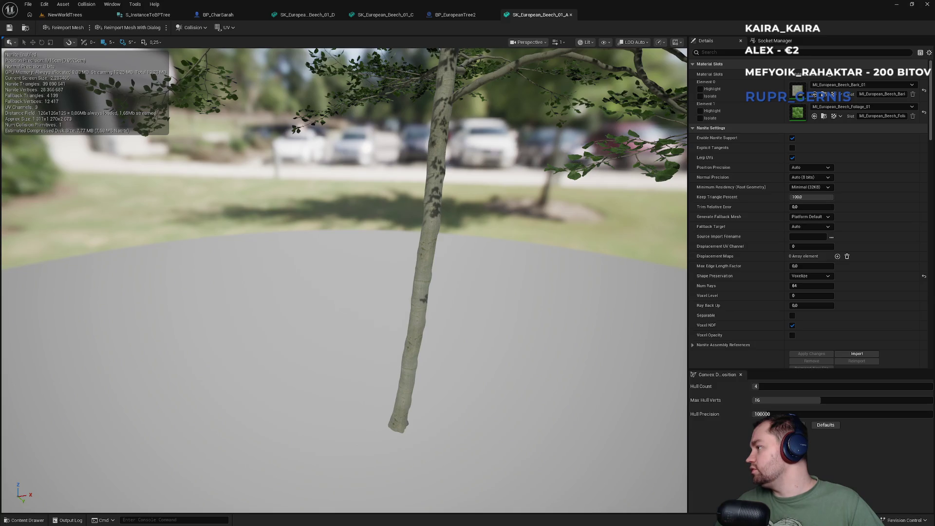
Play-test NewWorldTrees in fullscreen, running the character around a tree, then stop
left_click(84, 17)
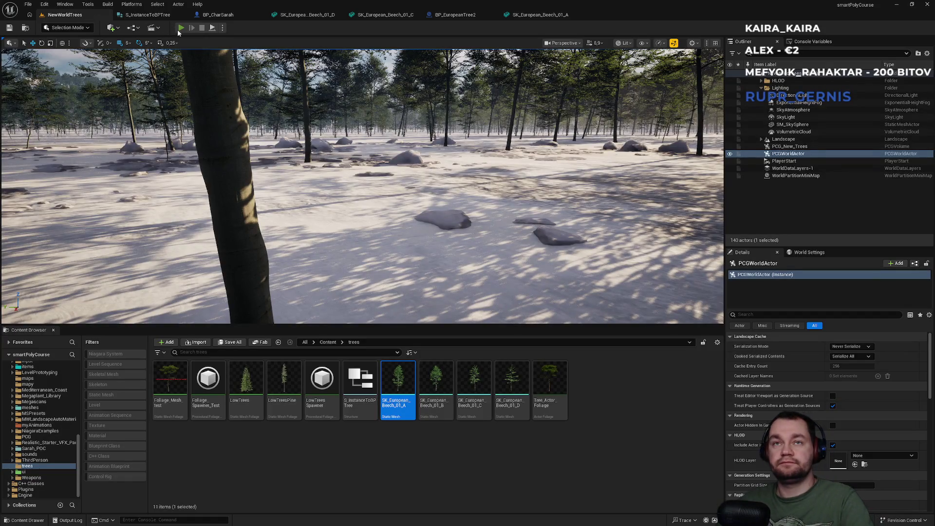
left_click(180, 28)
key("F11")
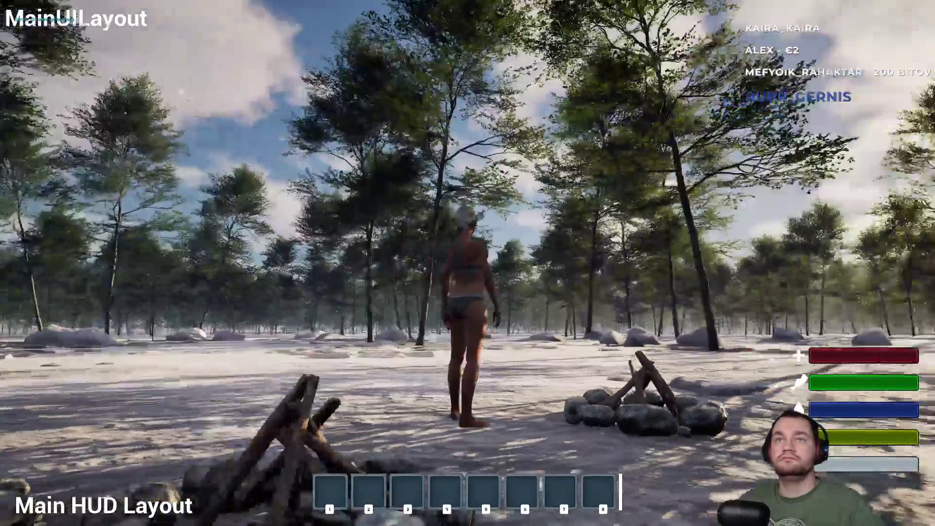
key("w")
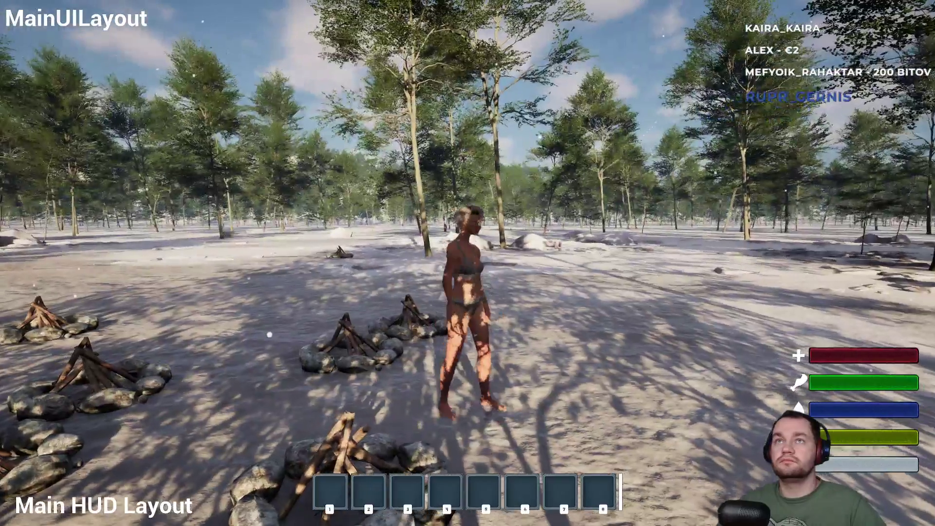
key("shift")
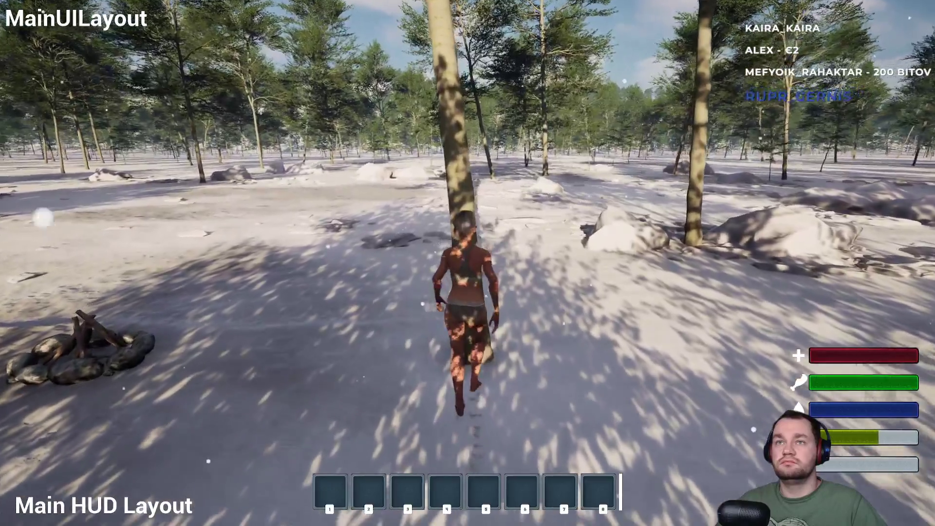
key("s")
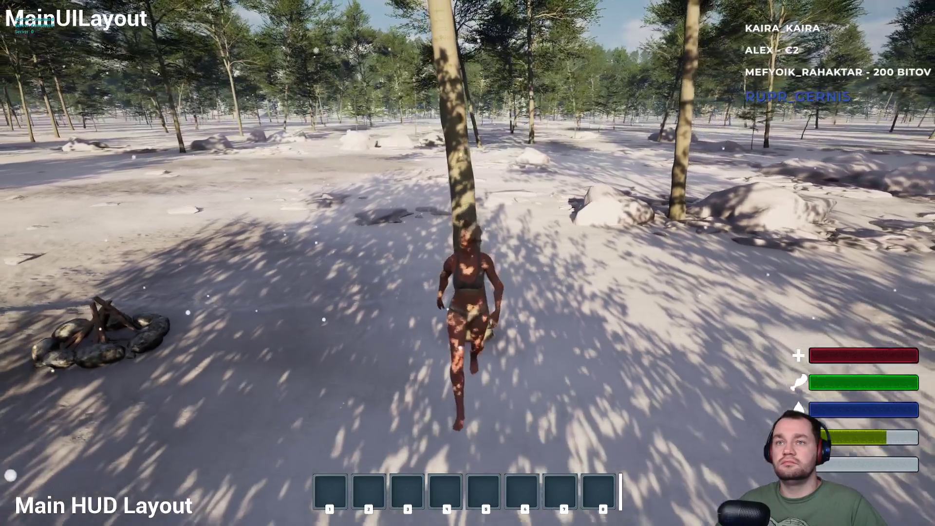
key("w")
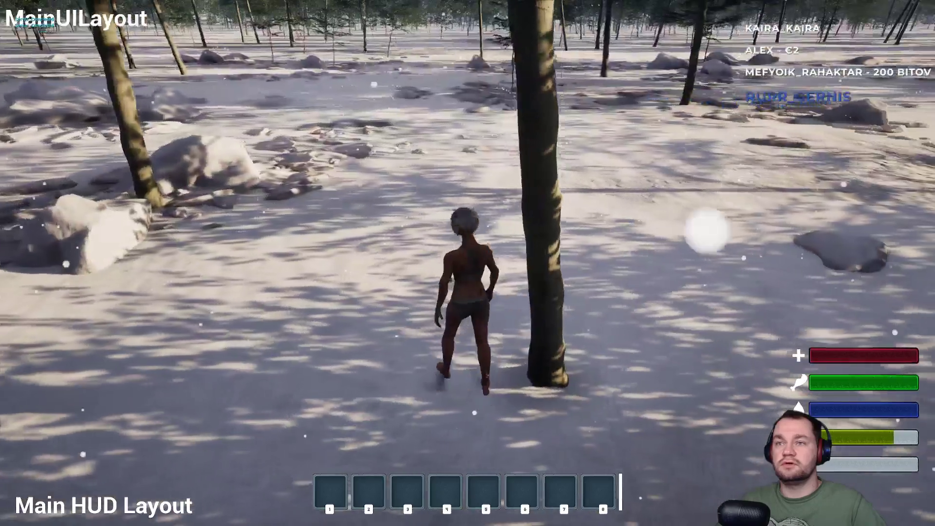
key("w")
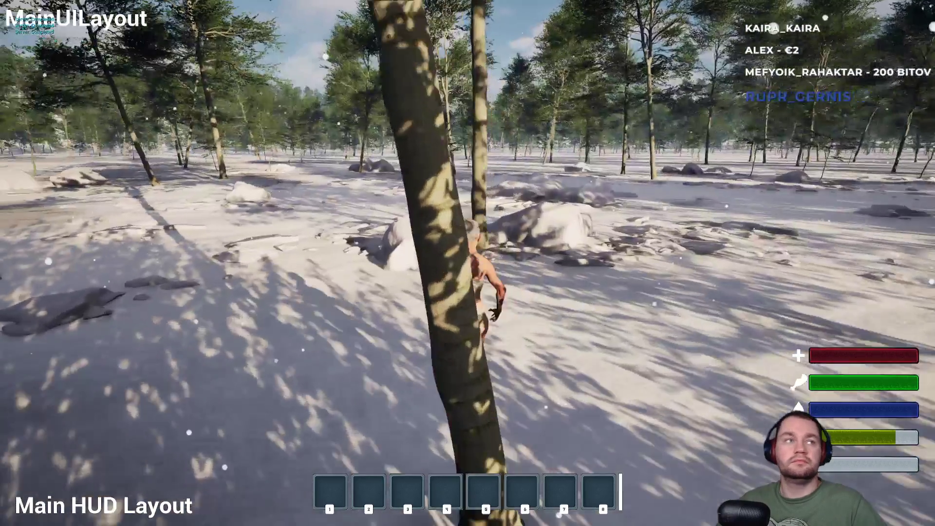
key("w")
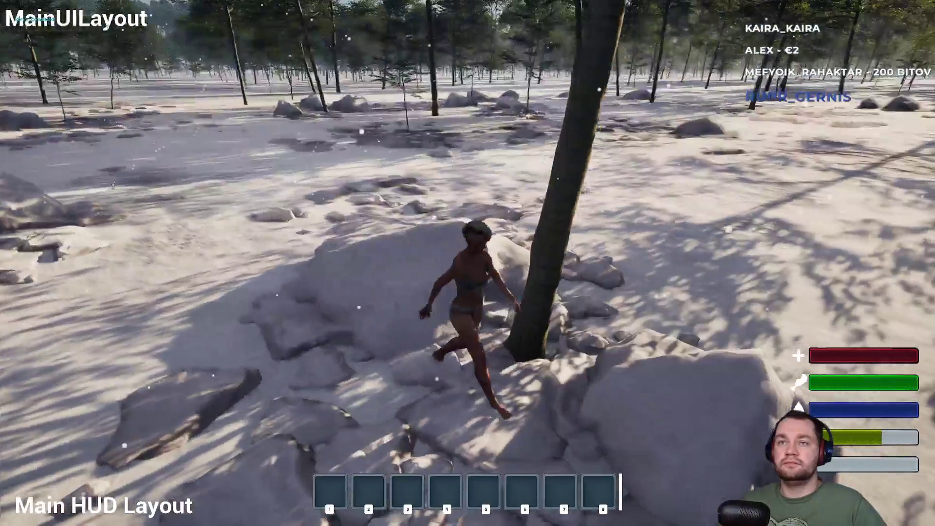
key("w")
key("F11")
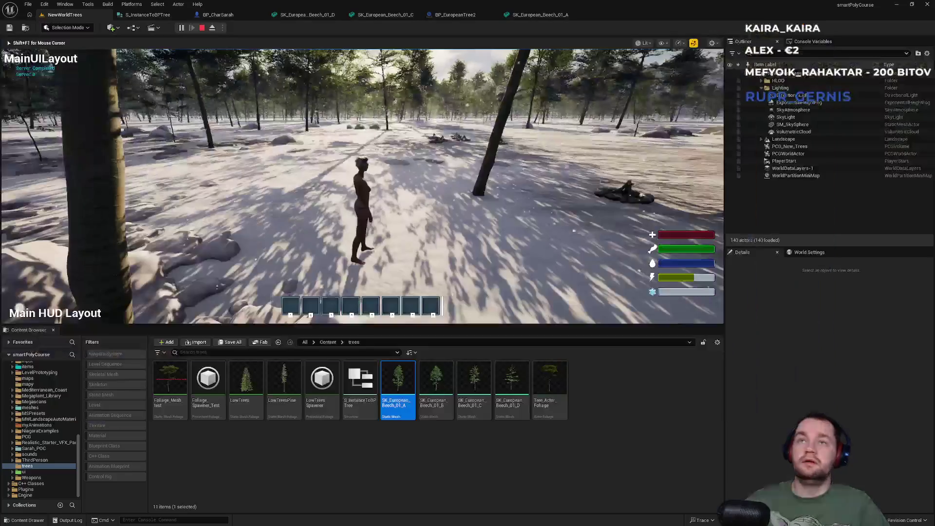
key("Escape")
Show SK_European_Beech_01_A's simple collision capsule and orbit up to the canopy
left_click(563, 16)
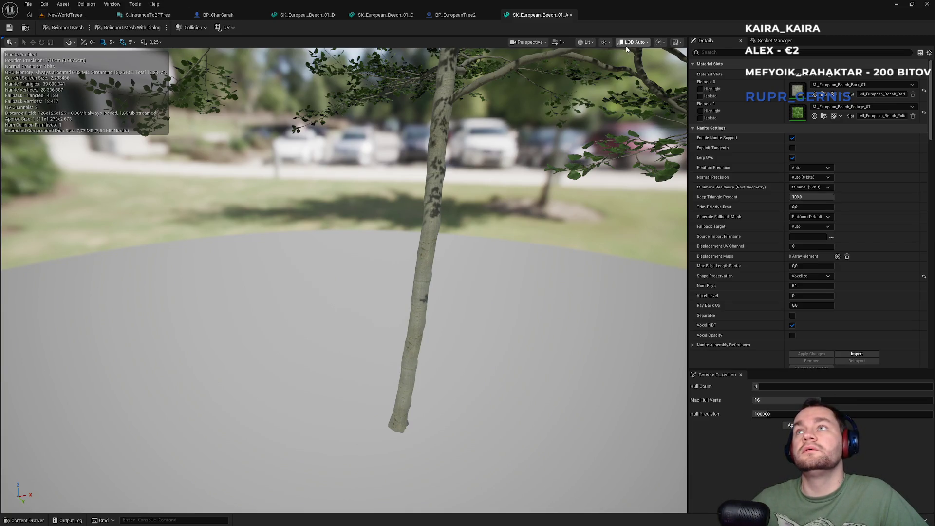
left_click(607, 43)
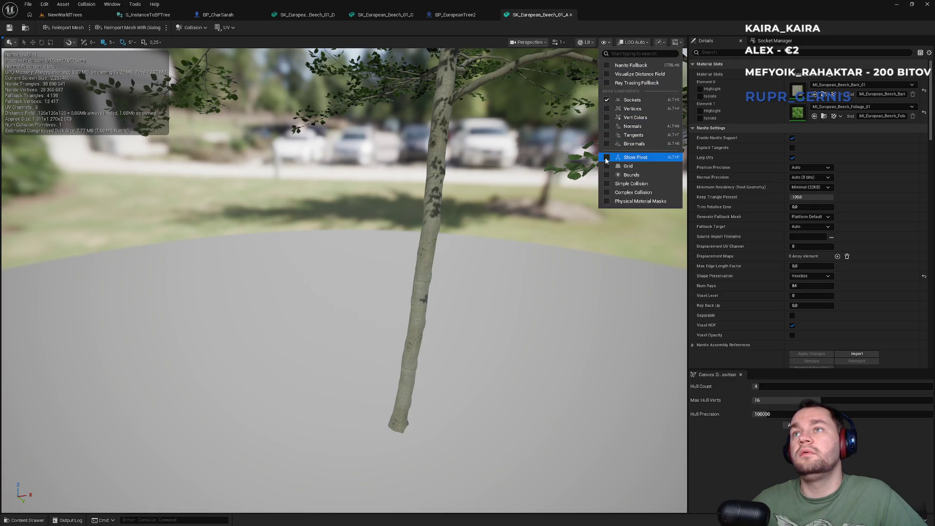
left_click(607, 184)
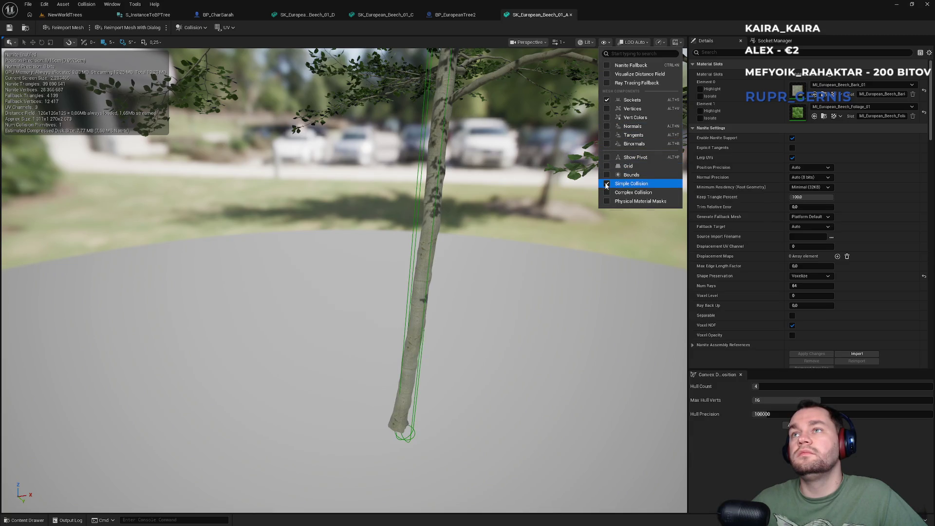
mouse_move(462, 230)
left_mouse_down()
mouse_move(463, 132)
mouse_move(462, 195)
mouse_move(462, 170)
mouse_move(414, 173)
mouse_move(453, 171)
mouse_move(453, 45)
left_mouse_up()
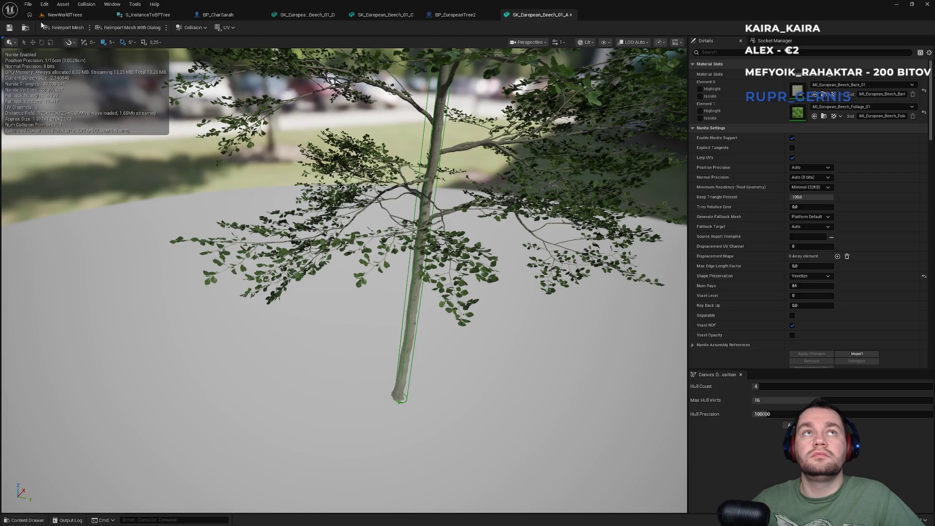
Open SK_European_Beech_01_B and turn on its simple collision display
left_click(58, 15)
left_click(432, 405)
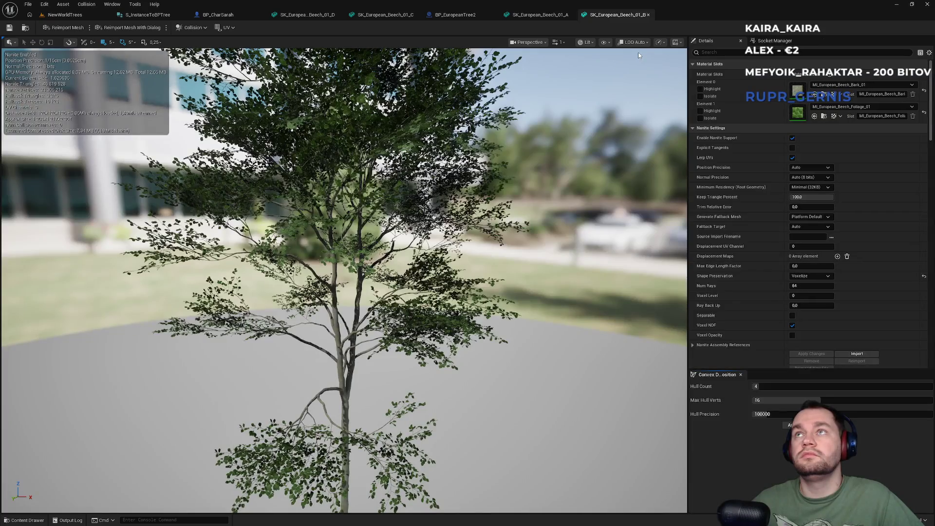
left_click(604, 42)
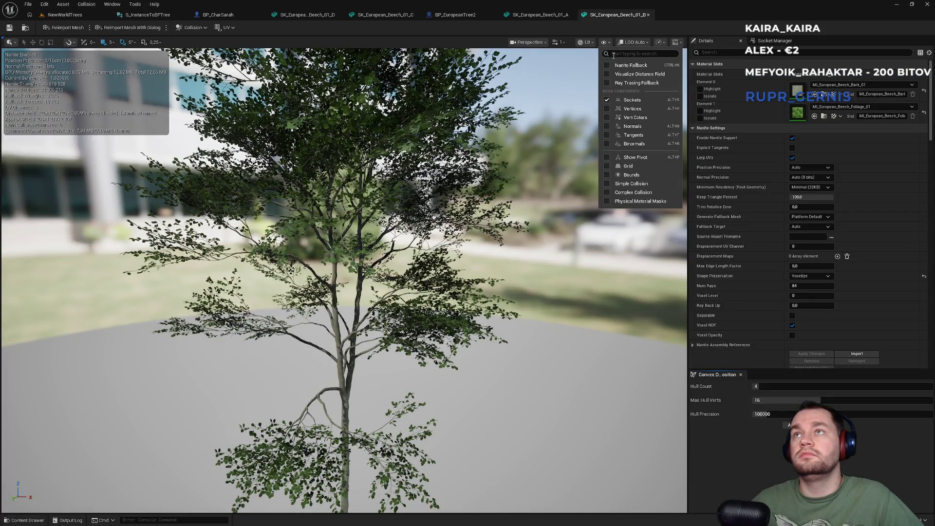
left_click(606, 184)
mouse_move(438, 292)
left_mouse_down()
mouse_move(389, 195)
mouse_move(380, 205)
mouse_move(360, 186)
mouse_move(375, 193)
left_mouse_up()
left_click(202, 28)
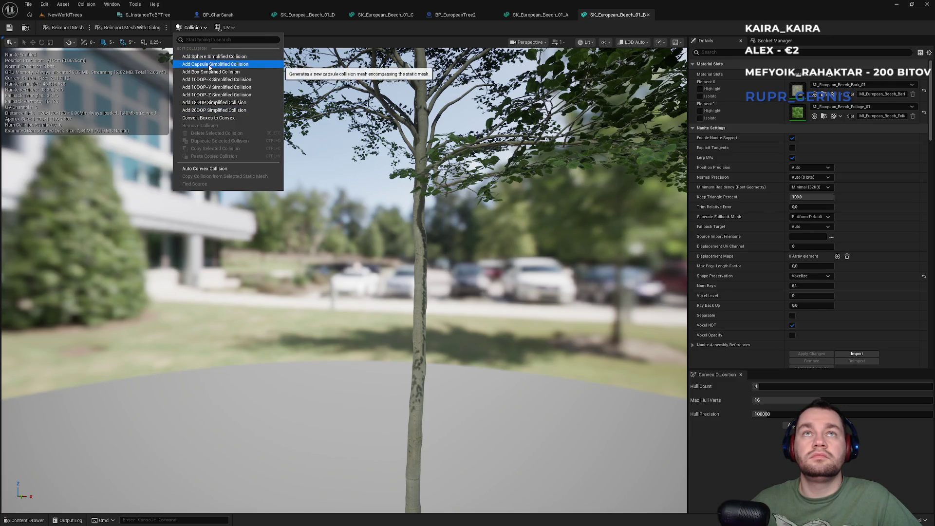
Add a capsule collision to Beech 01_B with length 2443.733887 and radius 25, copying 01_A
left_click(207, 65)
mouse_move(341, 243)
left_mouse_down()
mouse_move(321, 249)
mouse_move(337, 249)
mouse_move(385, 194)
left_mouse_up()
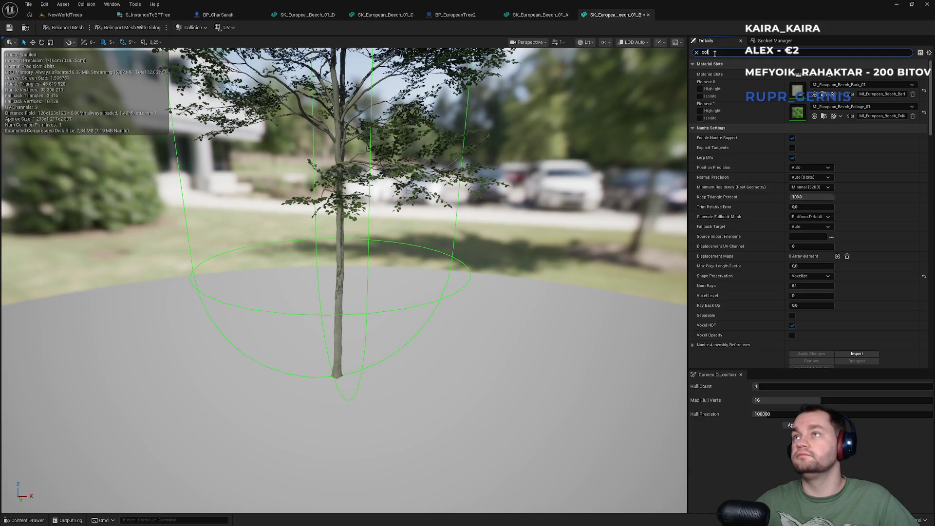
type("l")
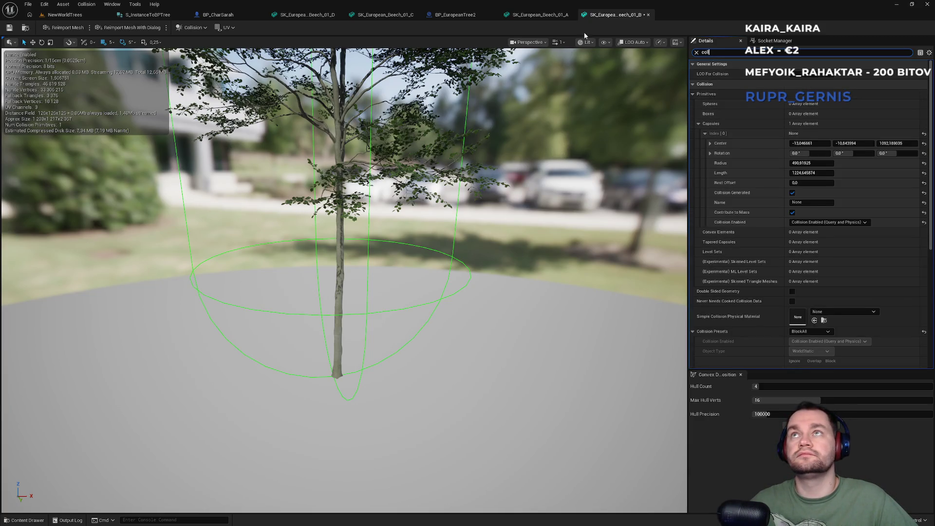
left_click(547, 16)
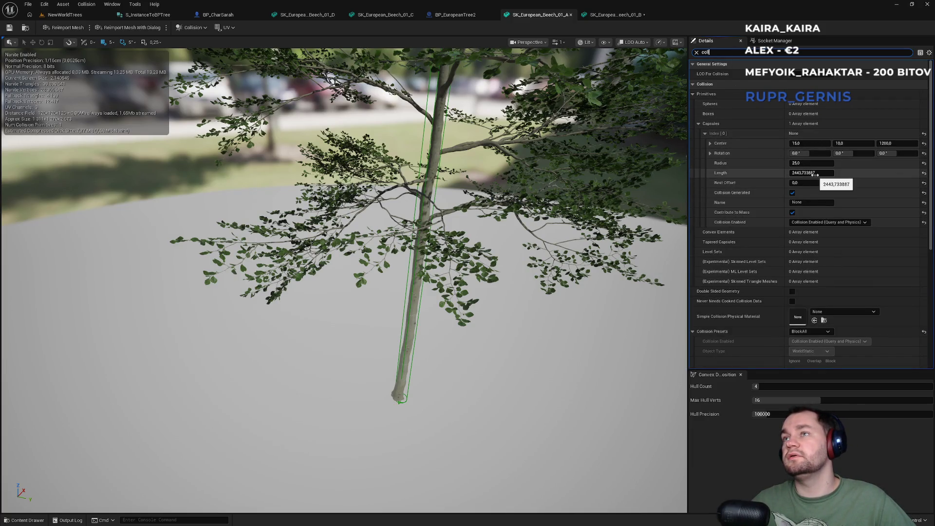
left_click(616, 15)
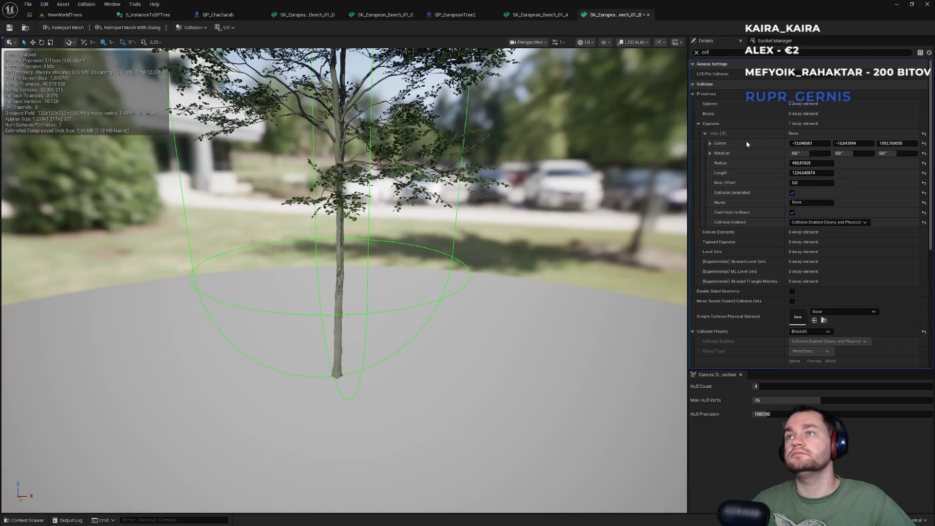
left_click(811, 173)
type("2443,733887")
left_click(819, 163)
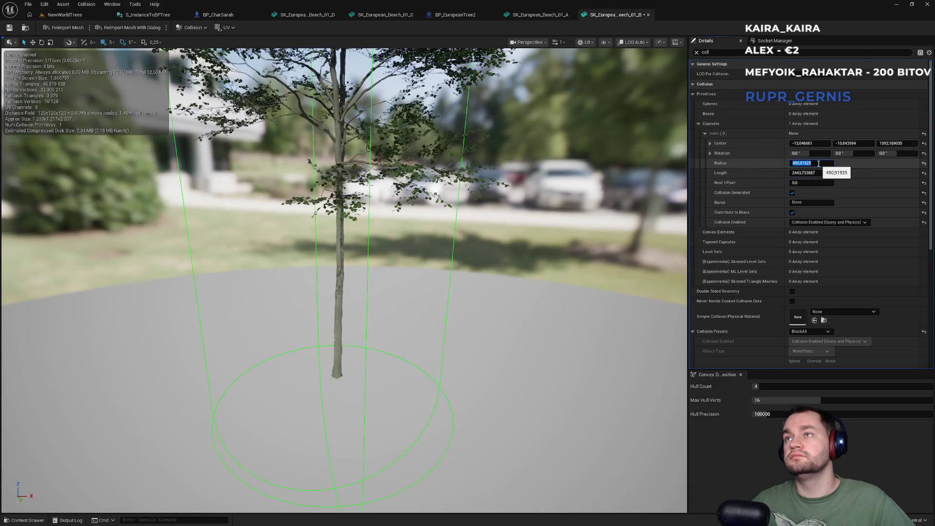
key("Return")
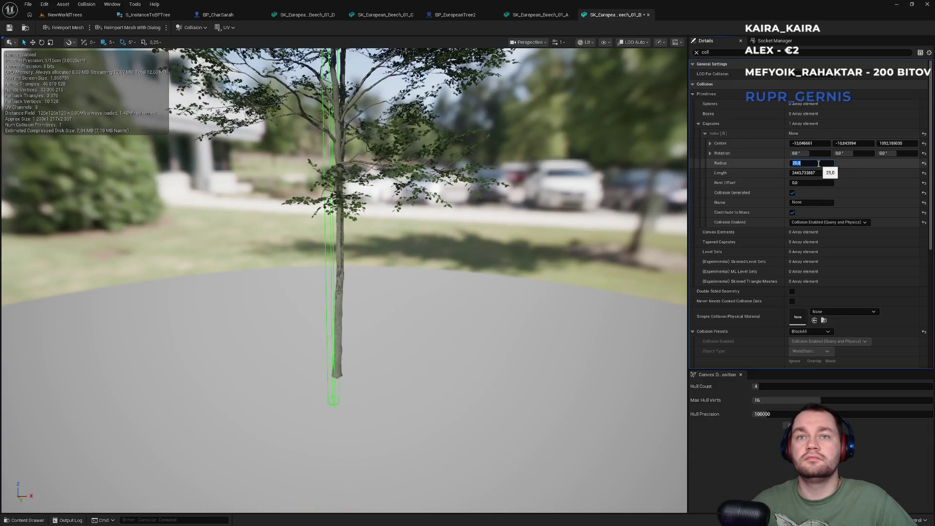
Set the capsule center to 15, 10, 1200 to match Beech 01_A
left_click(592, 15)
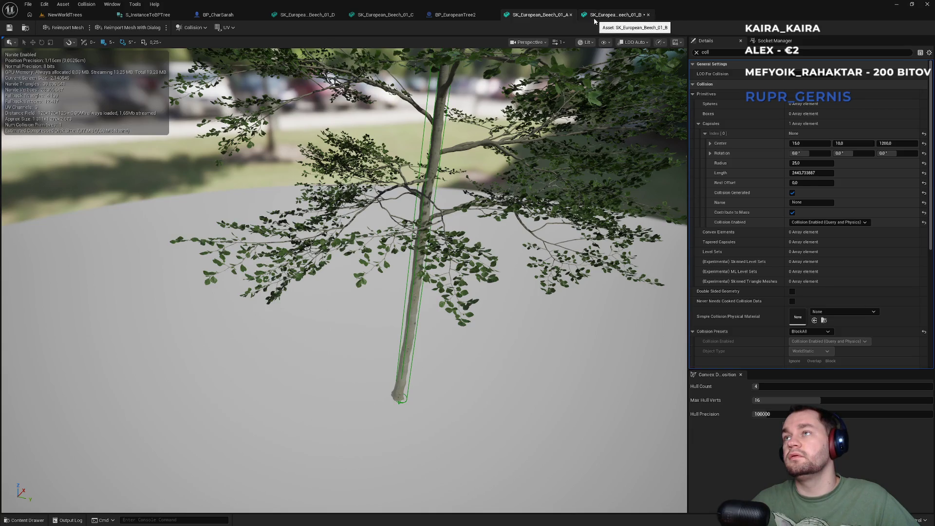
left_click(609, 17)
left_click(819, 144)
key("Tab")
type("10")
key("Tab")
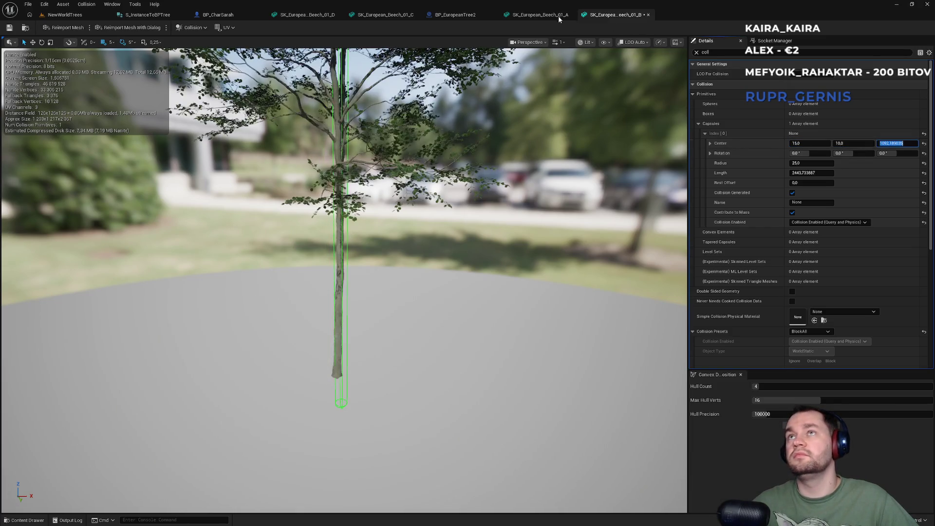
left_click(561, 16)
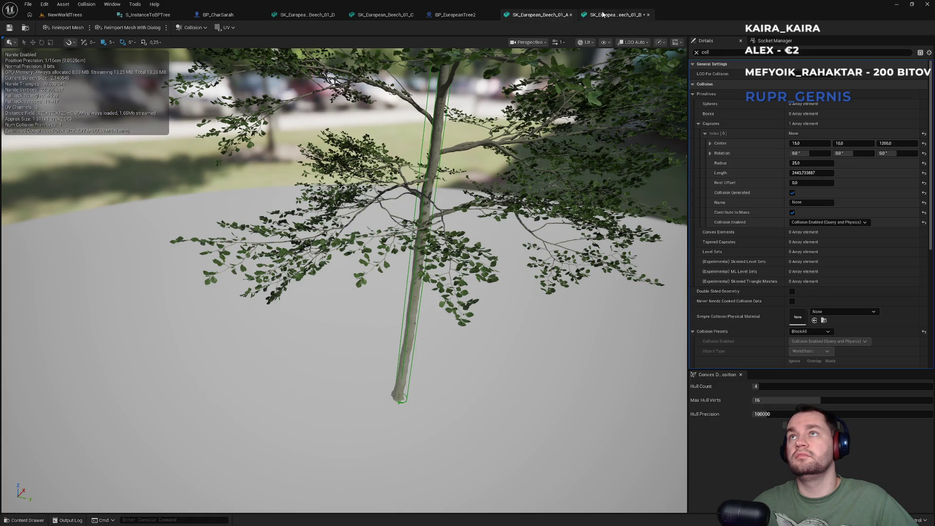
left_click(604, 15)
left_click(891, 144)
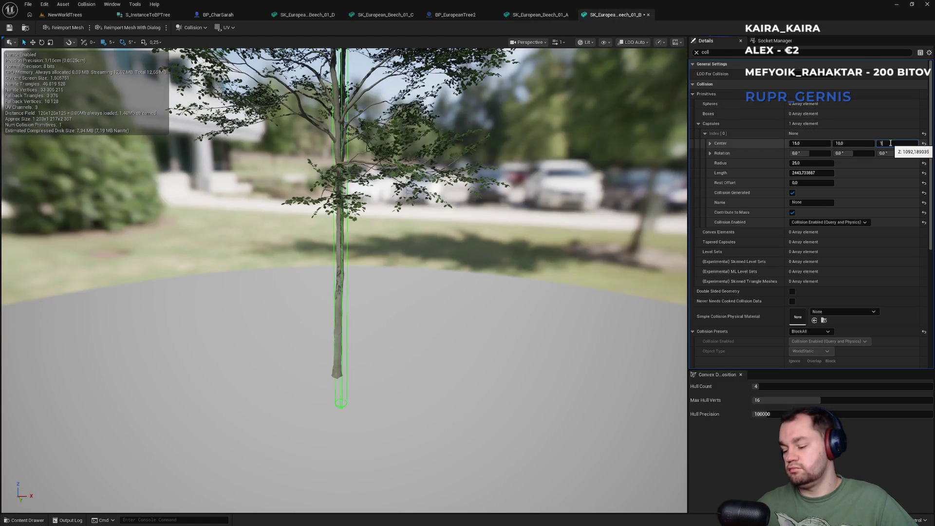
type("300")
key("Return")
Inspect the capsule along the trunk and save the SK_European_Beech_01_B mesh
mouse_move(380, 251)
left_mouse_down()
mouse_move(321, 246)
mouse_move(350, 232)
mouse_move(341, 232)
left_mouse_up()
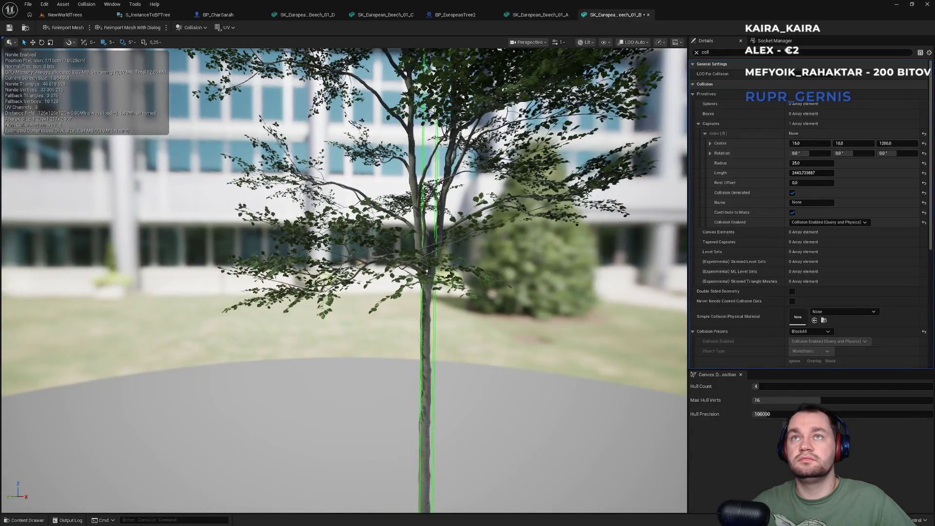
mouse_move(341, 232)
left_mouse_down()
mouse_move(327, 240)
mouse_move(327, 221)
mouse_move(314, 229)
left_mouse_up()
key("ctrl+s")
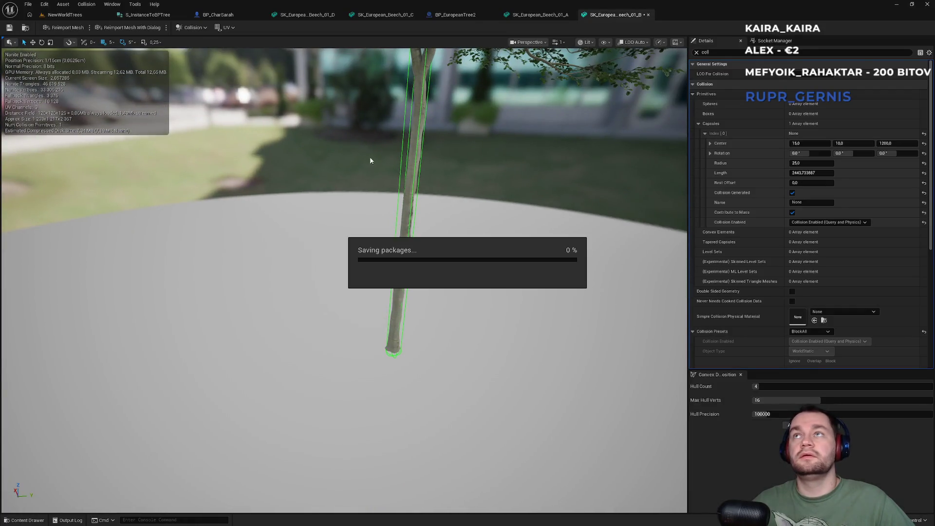
Play-test NewWorldTrees, running the character forward through the beech forest, then stop
left_click(98, 15)
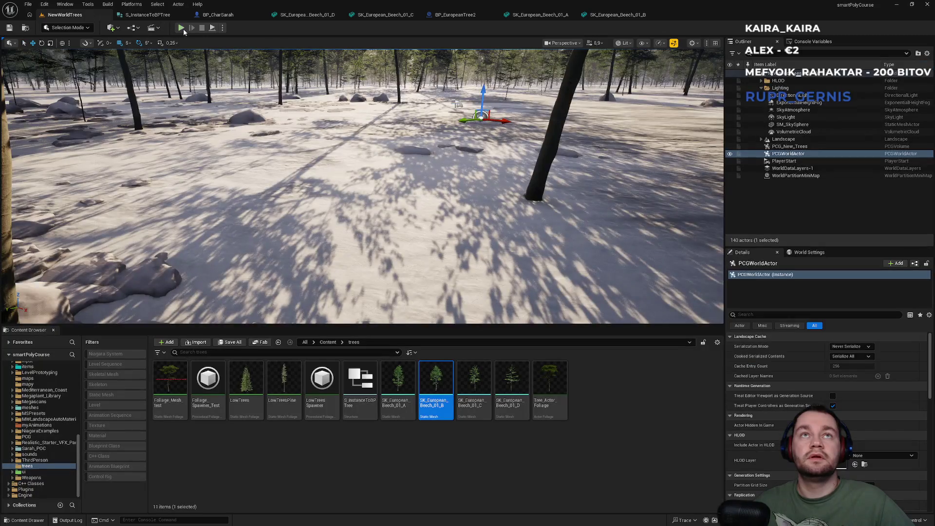
left_click(182, 28)
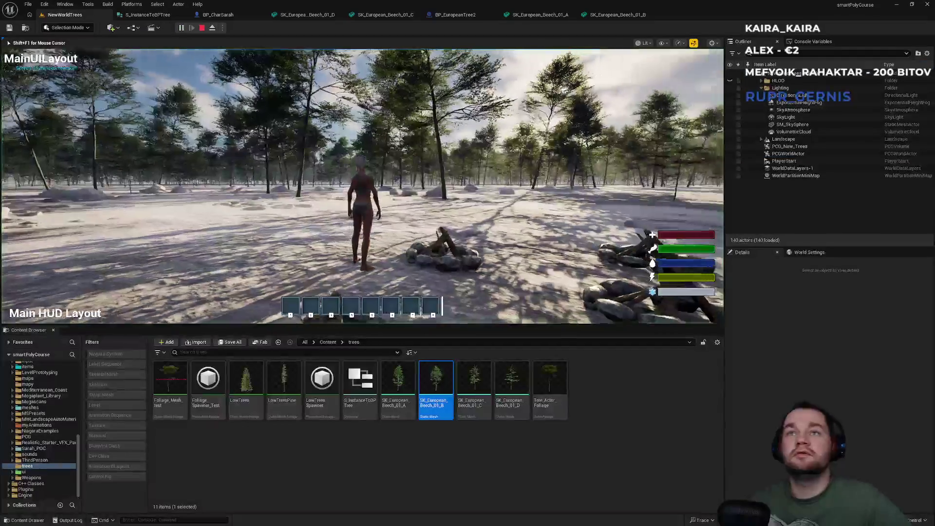
key("w")
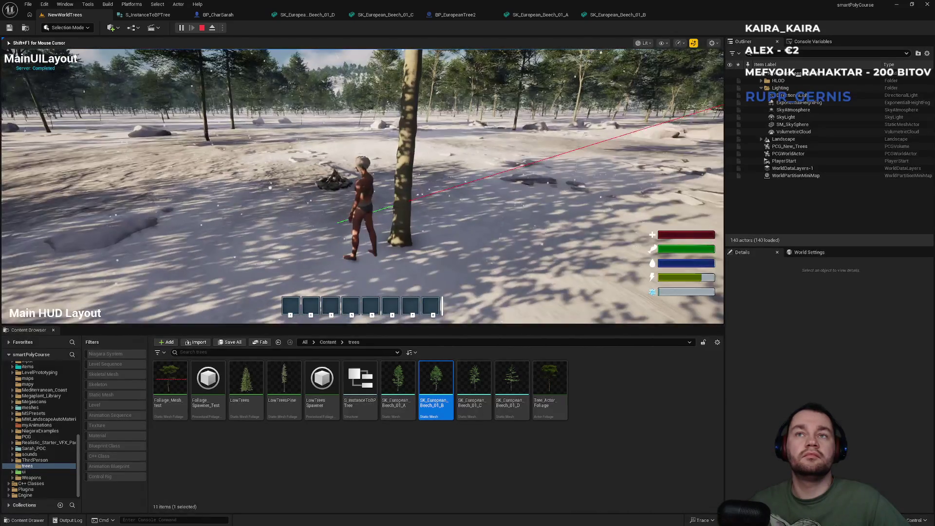
key("Escape")
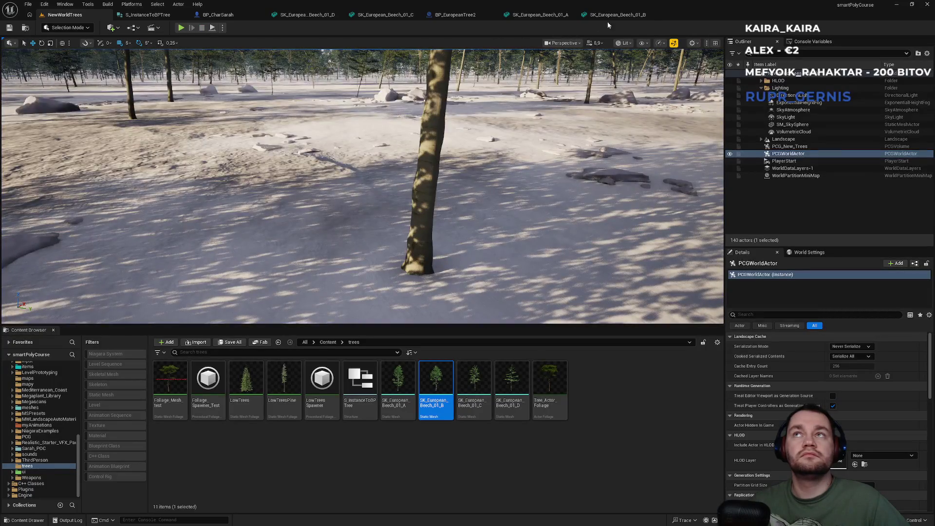
Review the Beech 01_A–01_D mesh tabs, BP_EuropeanTree2 and the BP_CharSarah event graph
left_click(604, 16)
left_click(527, 16)
left_click(475, 15)
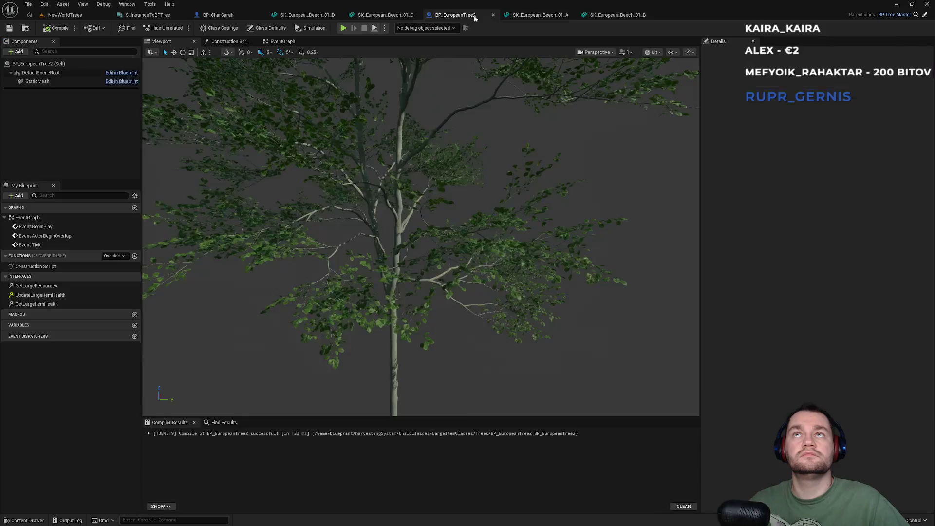
left_click(385, 15)
left_click(306, 14)
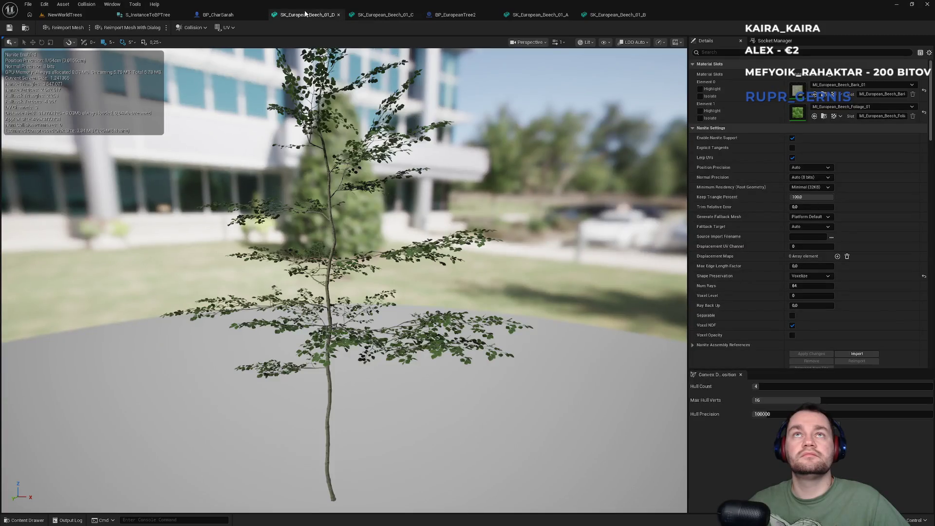
left_click(221, 16)
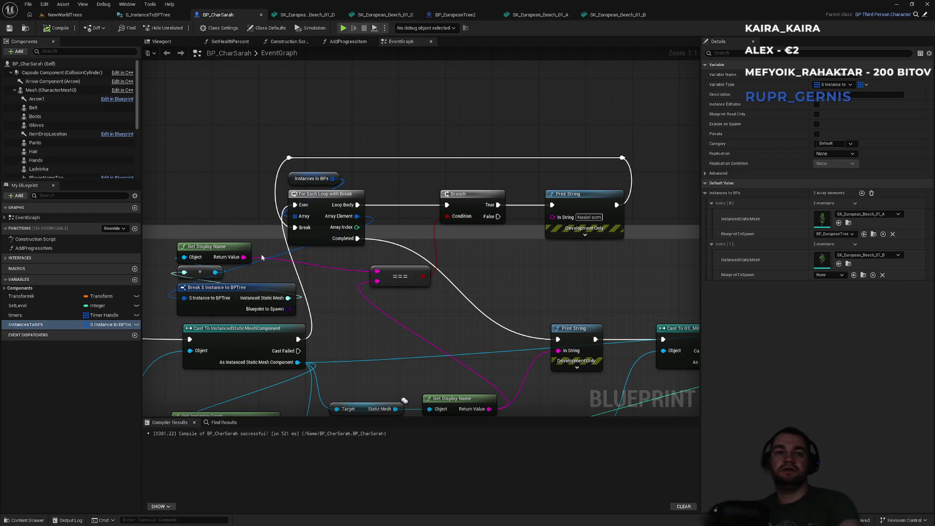
left_click_drag(237, 190, 284, 195)
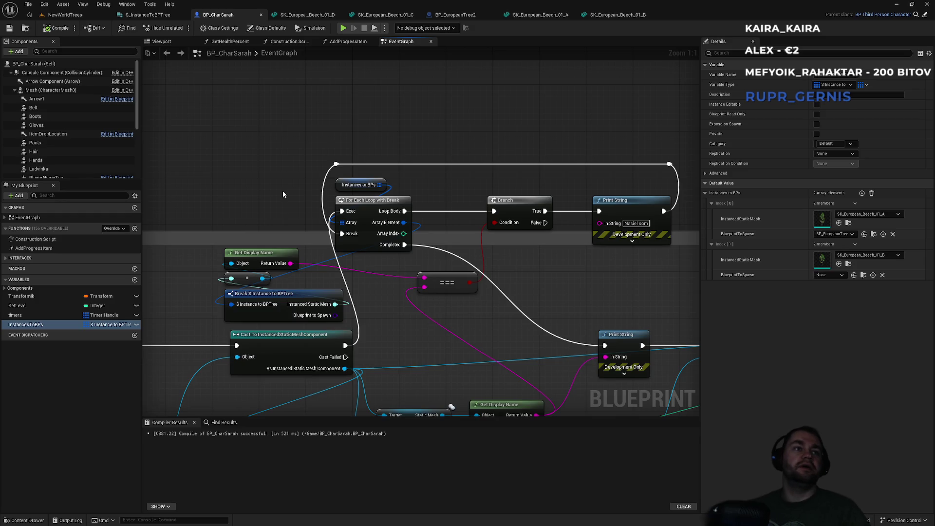
Play-test NewWorldTrees by running the character toward the trees, then stop
left_click(65, 14)
left_click(183, 28)
key("w")
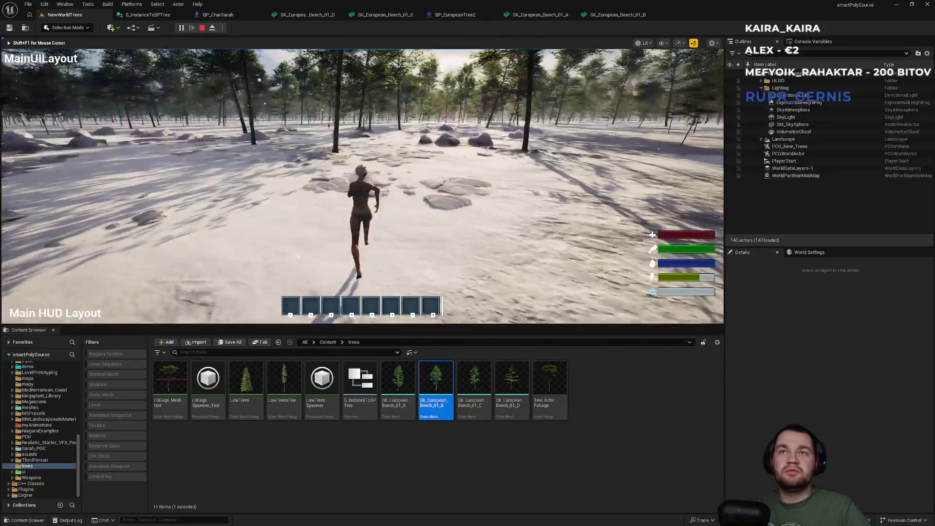
key("Escape")
Make InstancesToBPs Index 1 spawn BP_EuropeanTree2 and compile BP_CharSarah
left_click(225, 15)
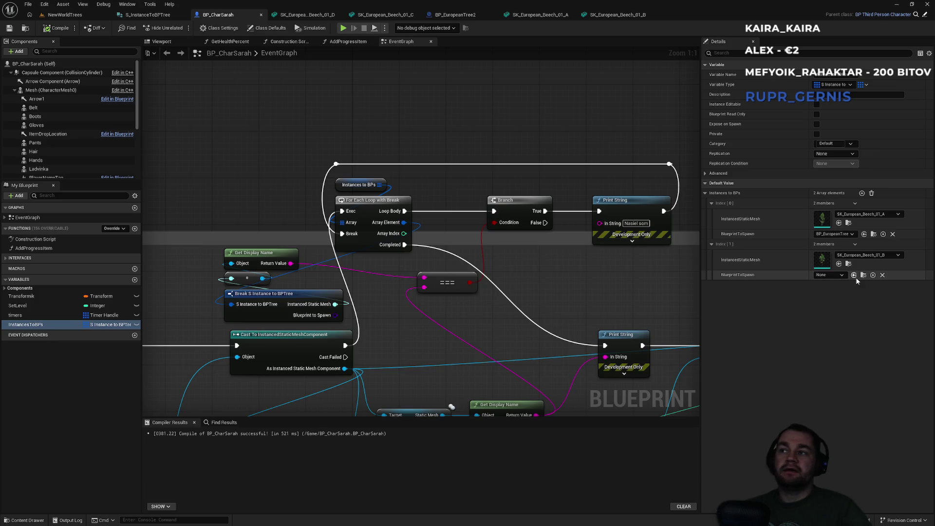
left_click(843, 275)
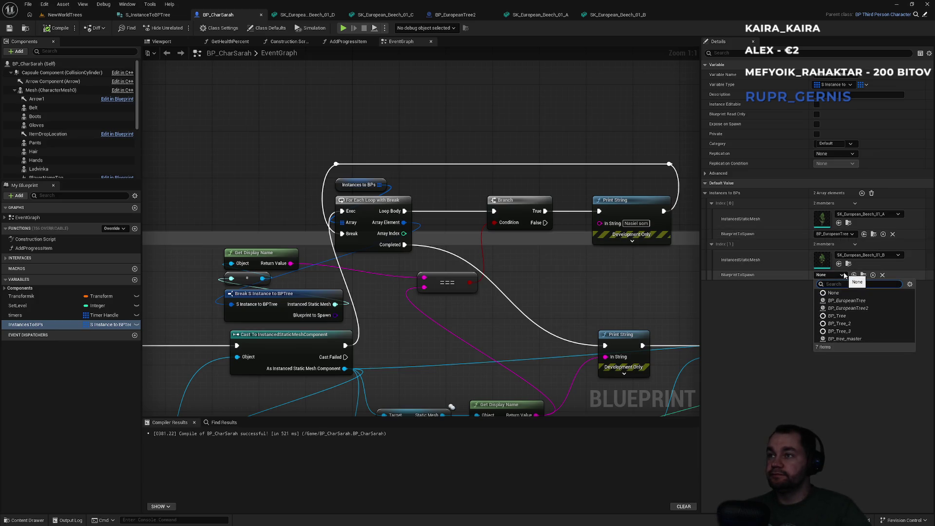
left_click(854, 307)
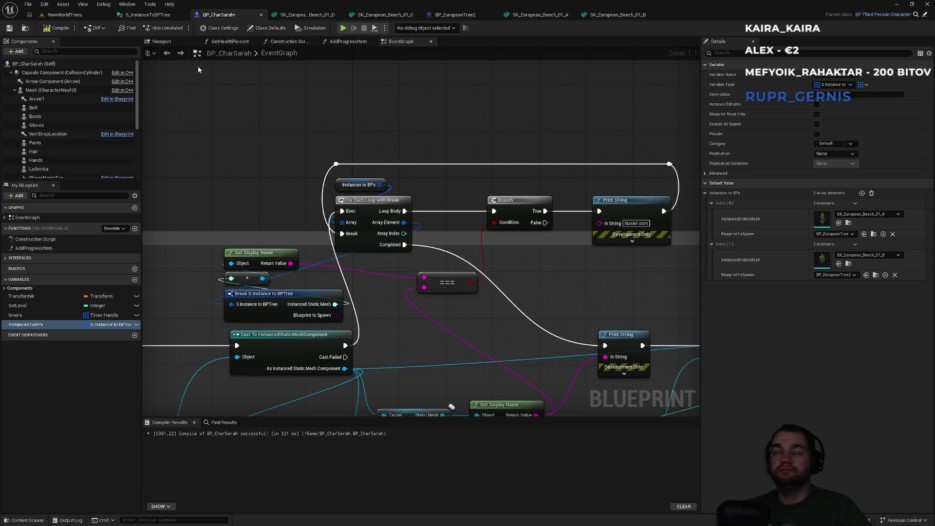
left_click(57, 29)
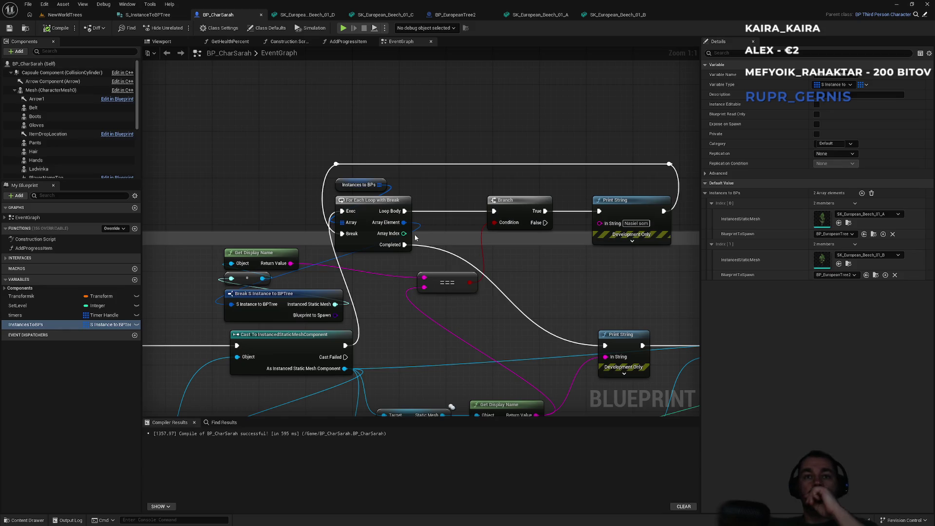
Tidy the loop nodes in the graph and locate BP_EuropeanTree2 in the Content Browser
left_click_drag(380, 227, 361, 222)
mouse_move(311, 173)
left_mouse_down()
mouse_move(629, 204)
mouse_move(640, 218)
mouse_move(632, 213)
left_mouse_up()
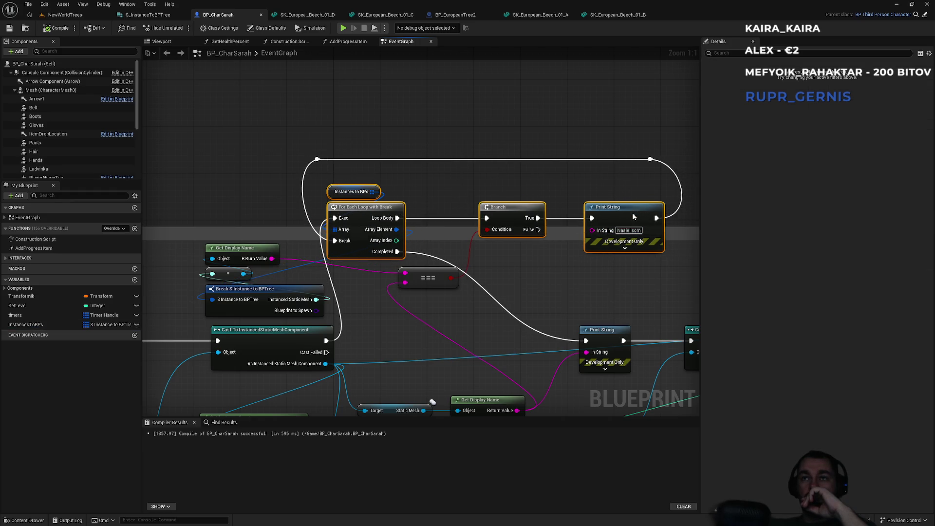
left_click(594, 184)
mouse_move(459, 188)
left_mouse_down()
mouse_move(514, 151)
mouse_move(457, 155)
mouse_move(434, 130)
left_mouse_up()
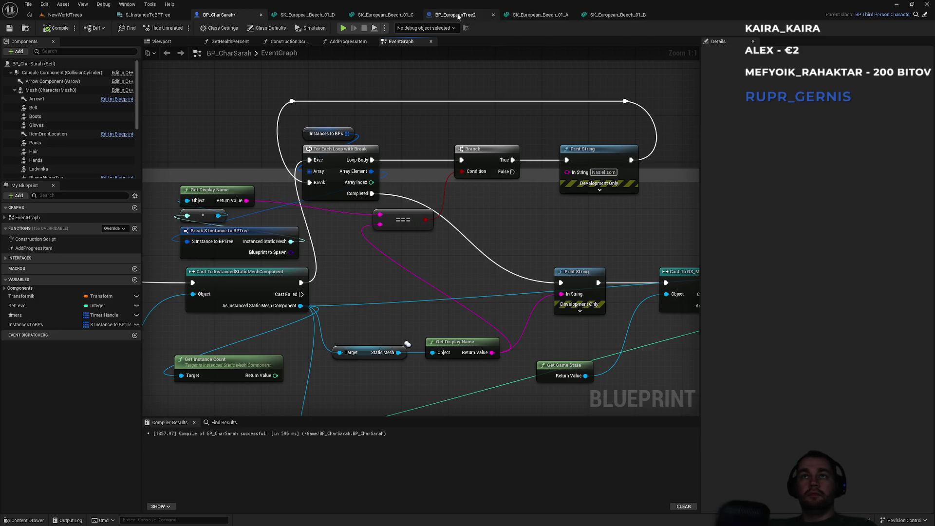
left_click(94, 325)
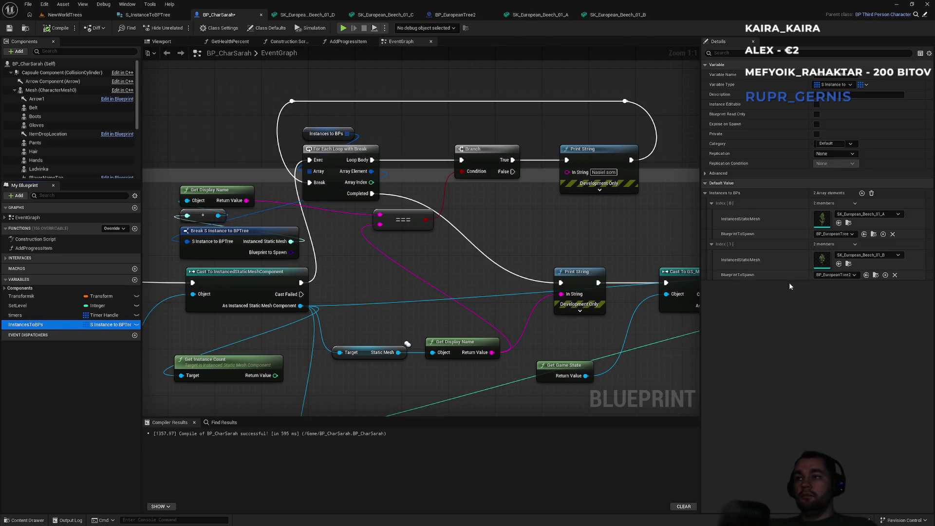
left_click(876, 276)
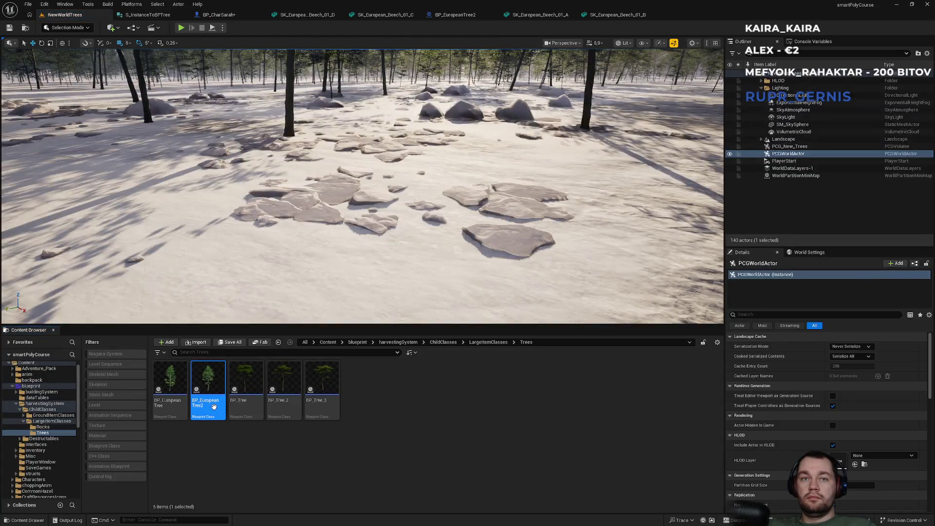
Duplicate DA_EuropeanTreeResource and name the copy DA_EuropeanTreeResource2
double_click(208, 390)
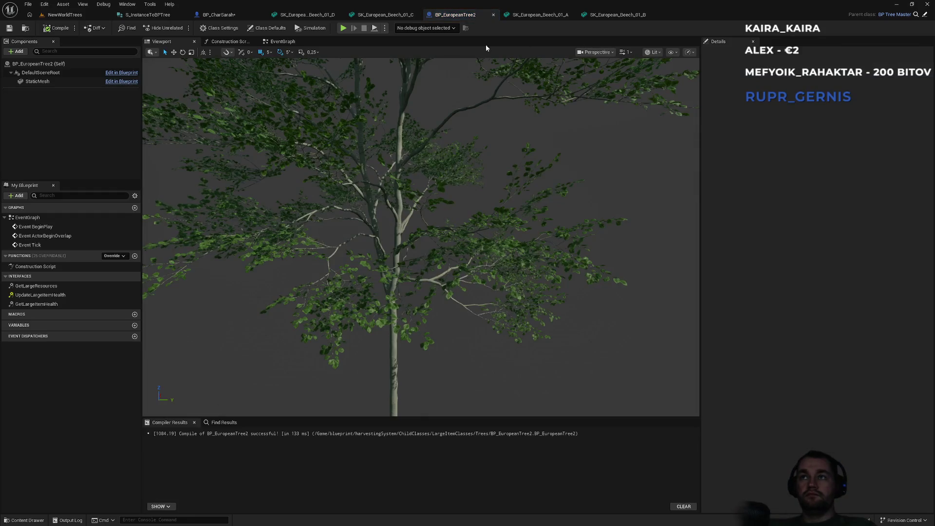
left_click(846, 96)
left_click(170, 385)
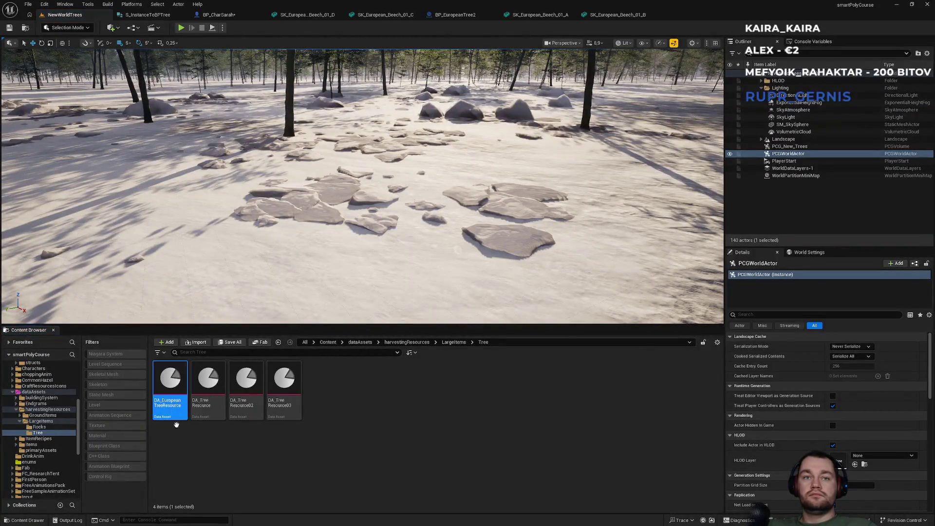
key("ctrl+d")
key("BackSpace")
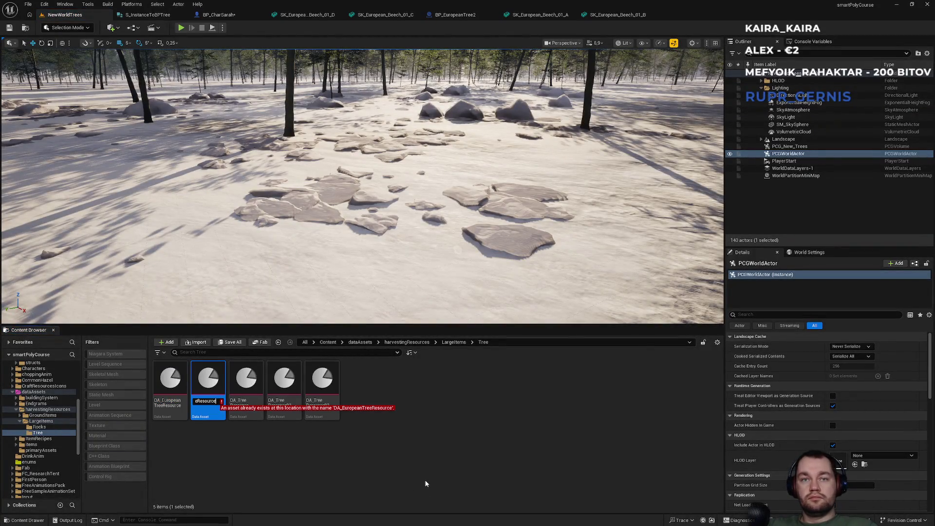
type("2")
key("Return")
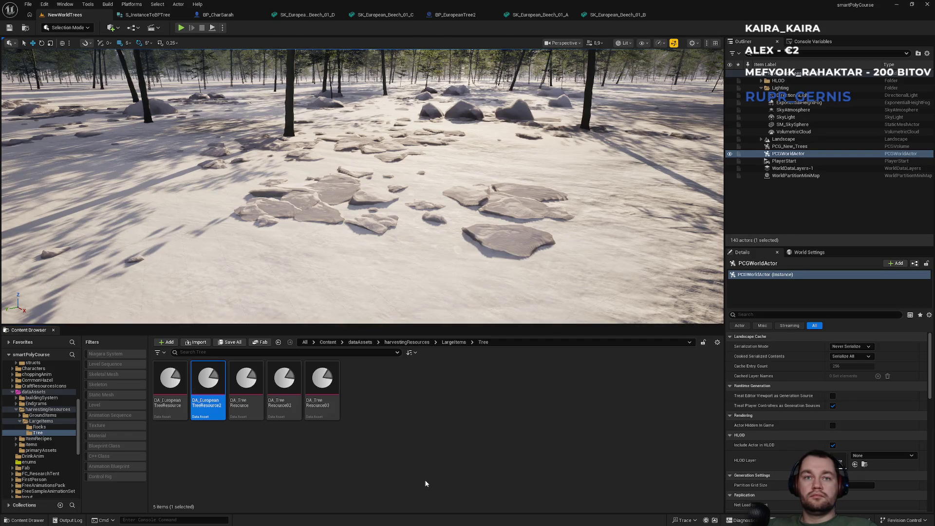
Open DA_EuropeanTreeResource2 and check its Destructable Class choices without changing them
key("Return")
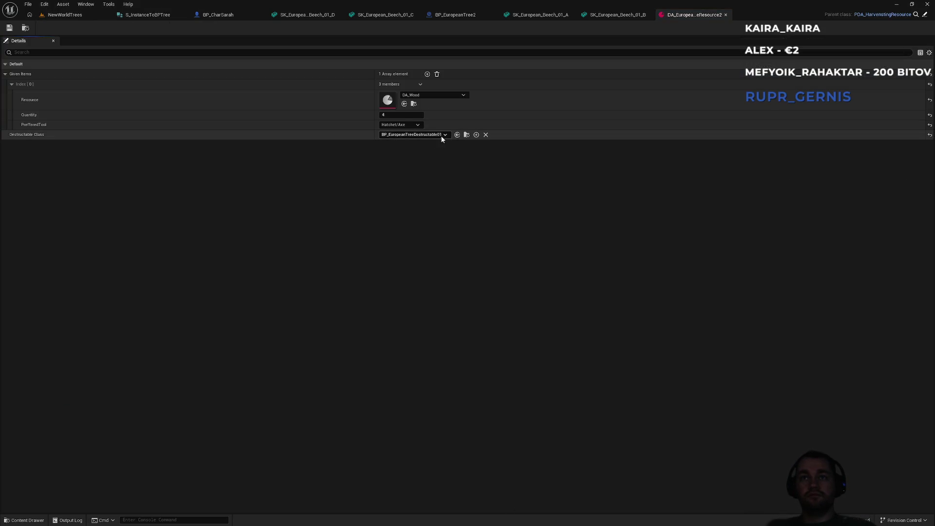
left_click(440, 135)
left_click(458, 135)
left_click(467, 135)
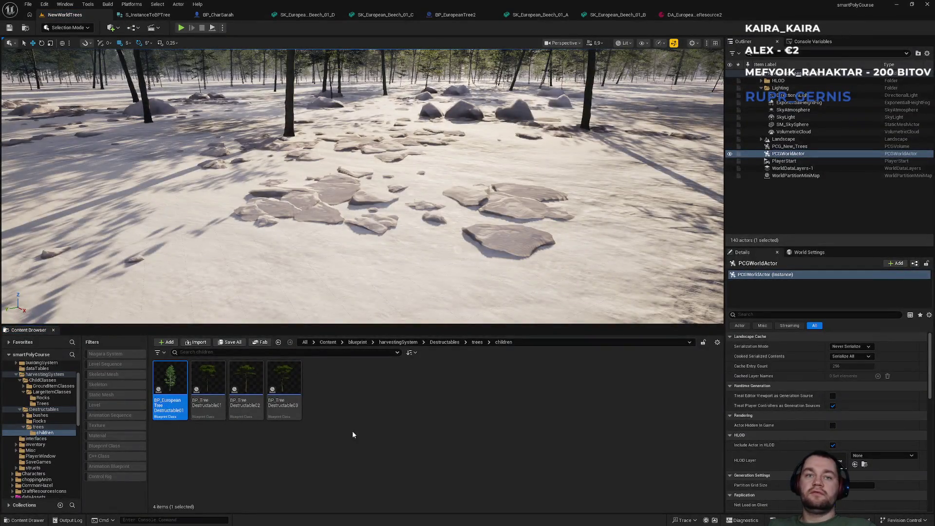
Duplicate the destructible tree as BP_EuropeanTreeDestructable02 and select its StaticMesh in the full editor
key("ctrl+d")
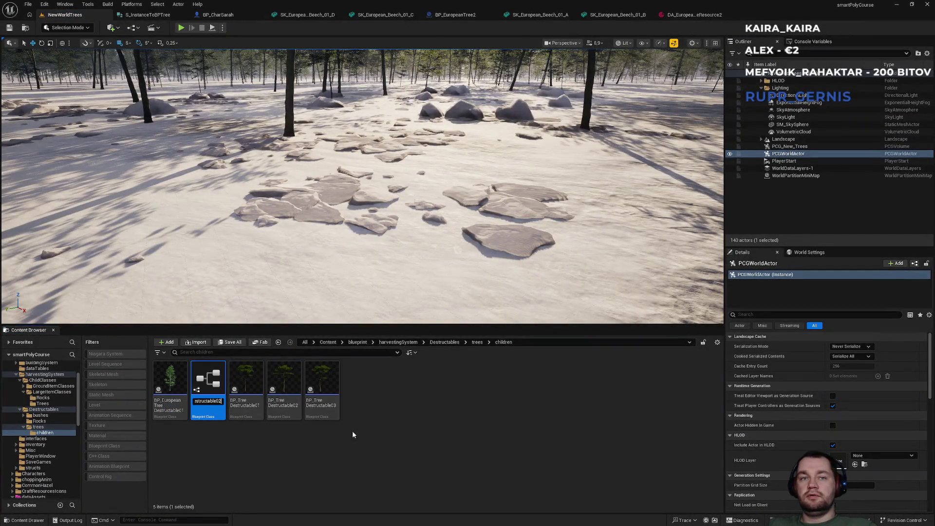
key("Return")
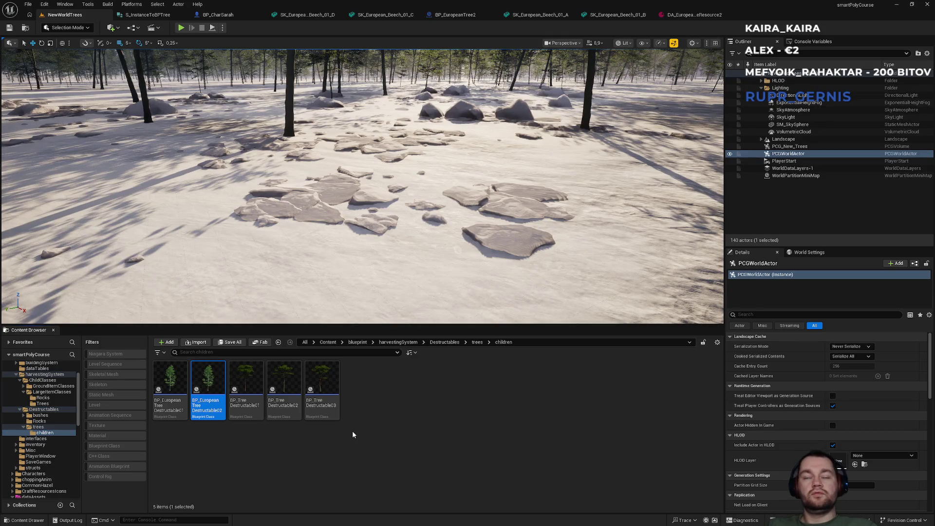
key("Return")
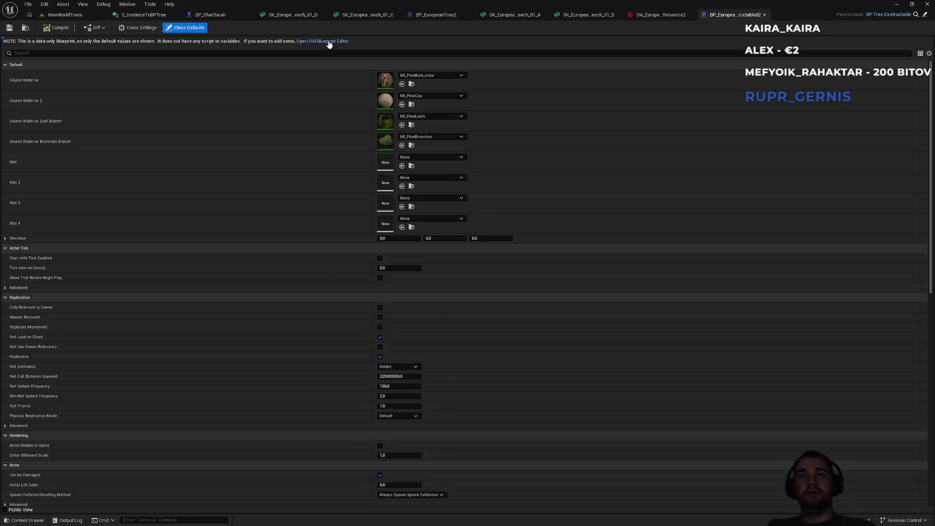
left_click(330, 42)
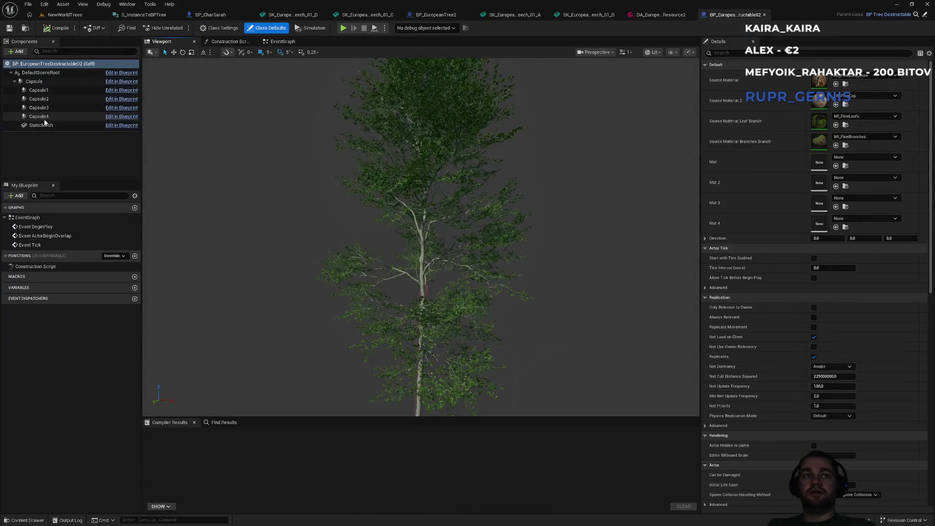
left_click(49, 125)
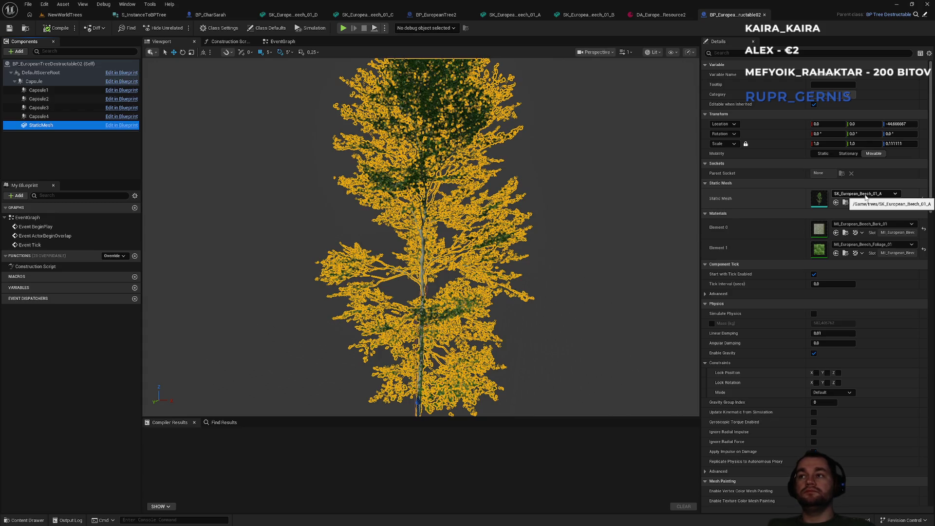
Swap the new tree's static mesh to SK_European_Beech_01_B, then select Capsule1
left_click(866, 194)
left_click(866, 195)
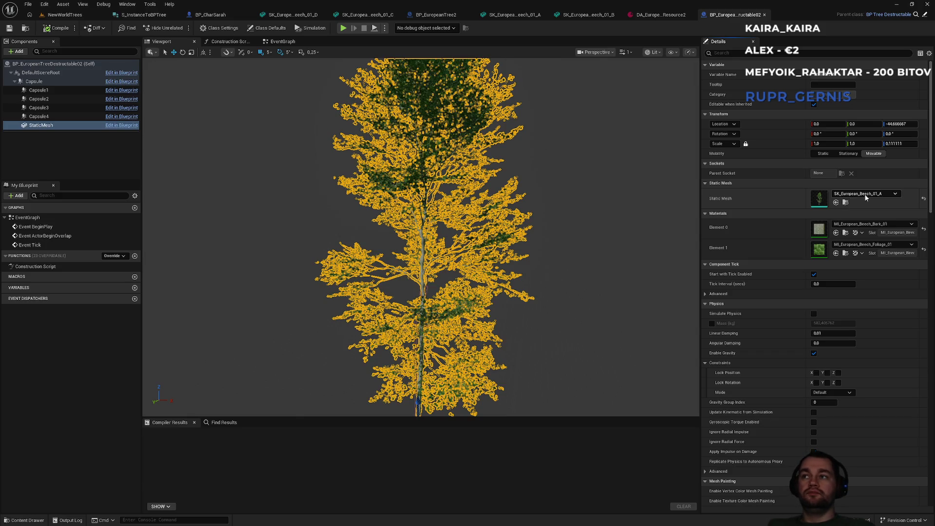
left_click(865, 195)
left_click(891, 289)
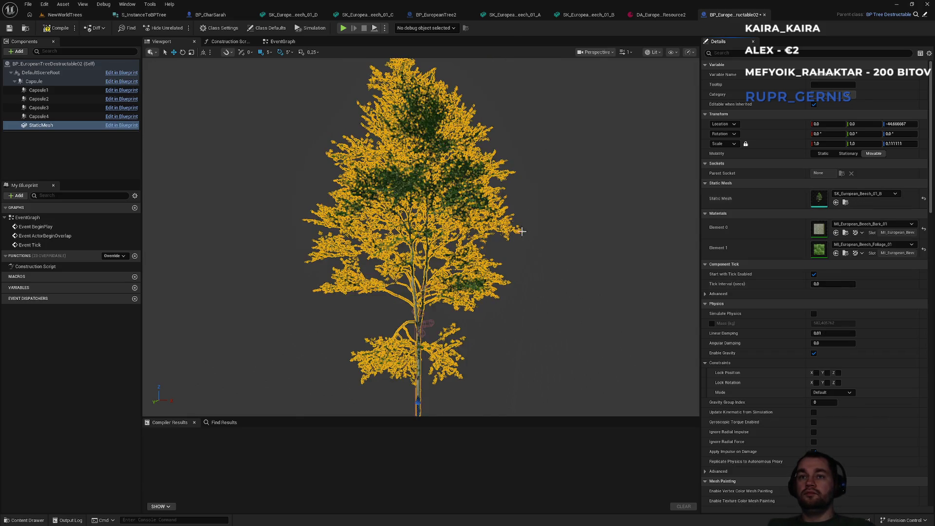
scroll(421, 236, "up", 10)
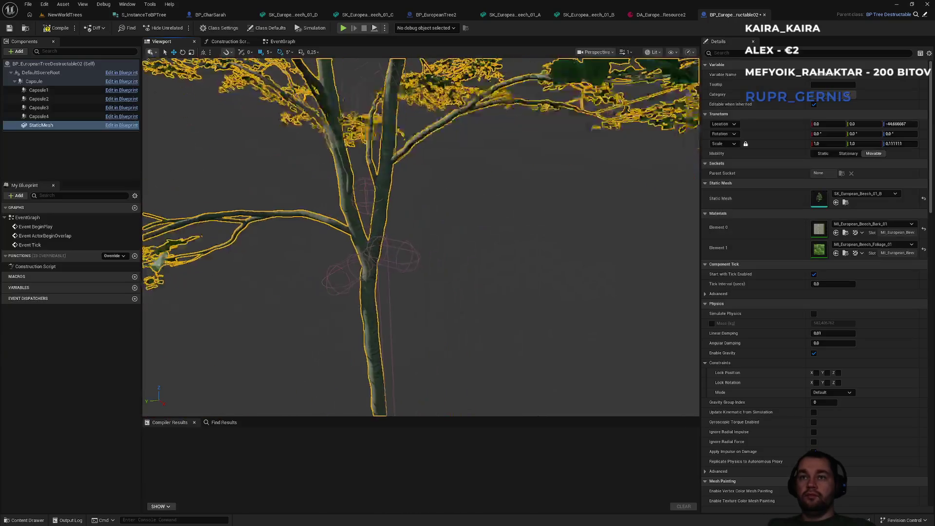
scroll(421, 237, "down", 10)
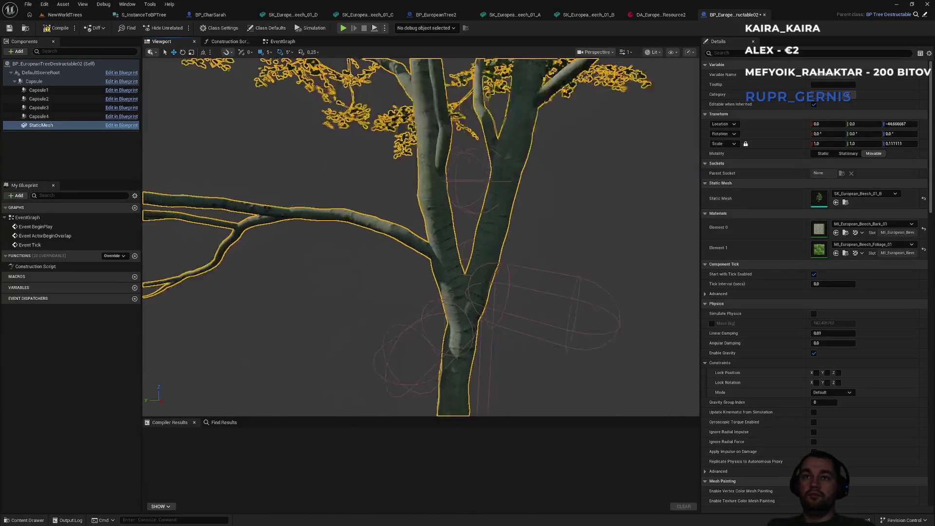
scroll(470, 285, "down", 2)
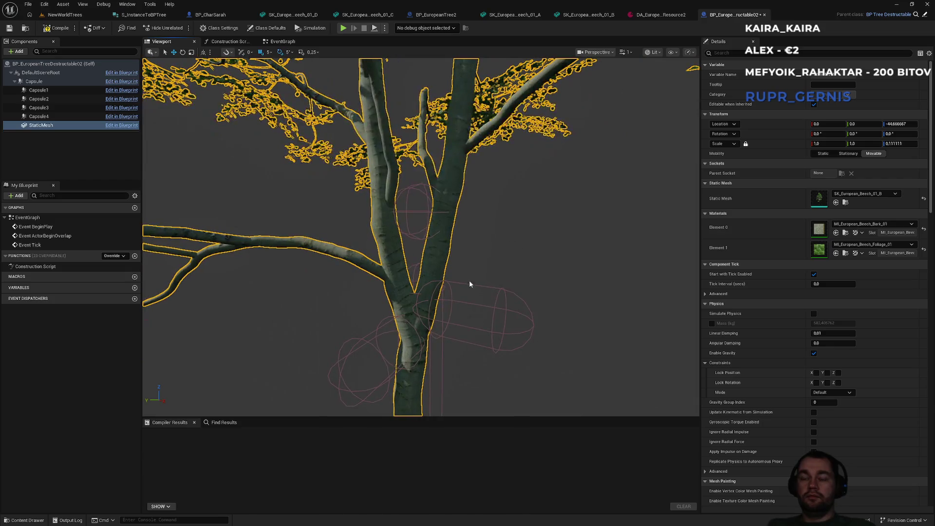
left_click(38, 91)
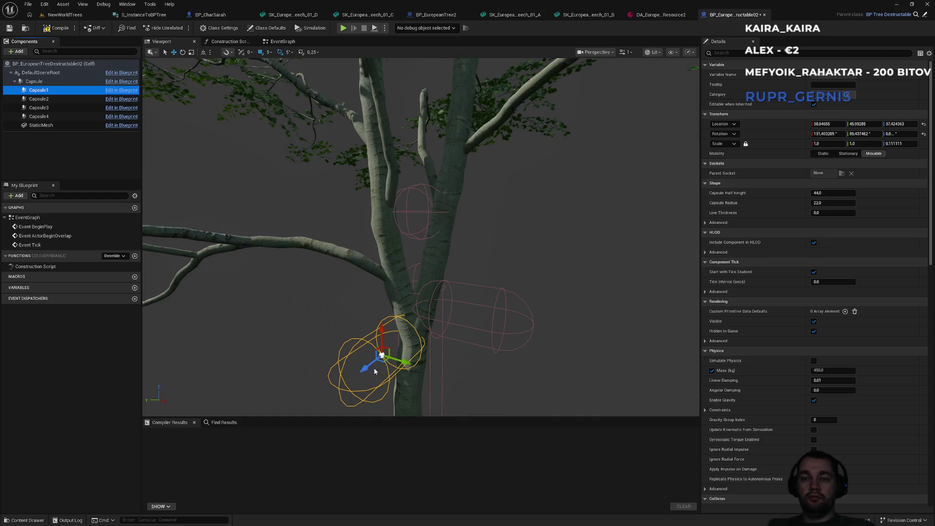
Rotate Capsule1 about five degrees and move it onto the beech trunk
scroll(390, 332, "up", 2)
key("e")
left_click_drag(414, 341, 424, 337)
mouse_move(444, 297)
left_mouse_down()
mouse_move(417, 198)
mouse_move(417, 215)
mouse_move(390, 238)
left_mouse_up()
key("w")
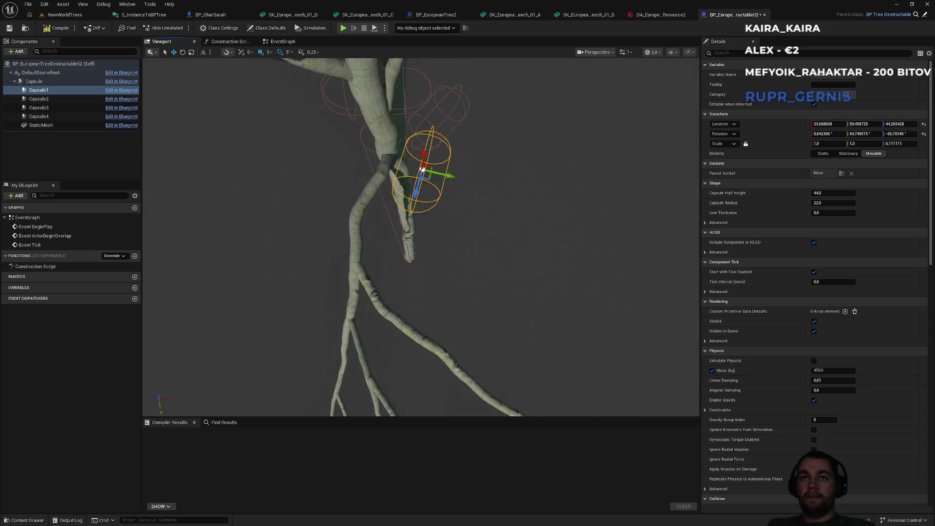
mouse_move(448, 190)
left_mouse_down()
mouse_move(392, 186)
mouse_move(379, 215)
mouse_move(387, 197)
mouse_move(406, 209)
left_mouse_up()
key("e")
key("w")
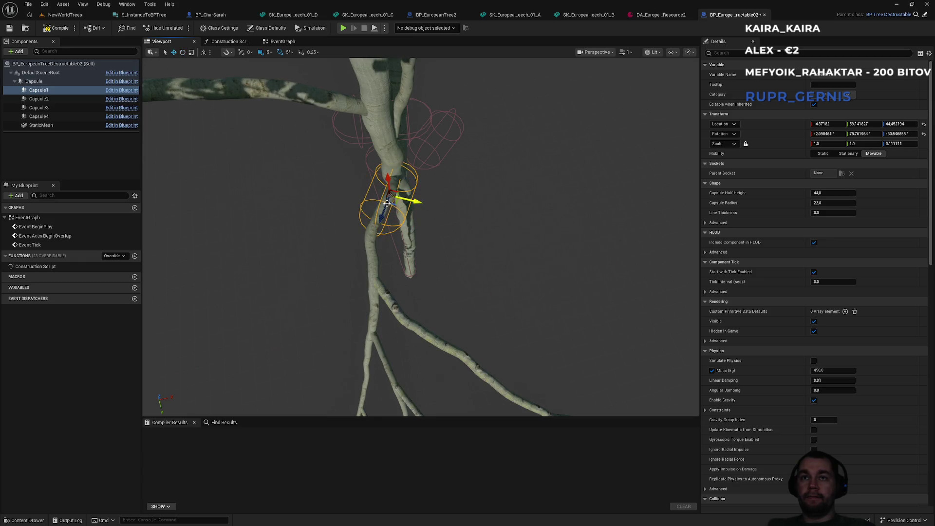
mouse_move(497, 217)
left_mouse_down()
mouse_move(428, 209)
mouse_move(414, 195)
left_mouse_up()
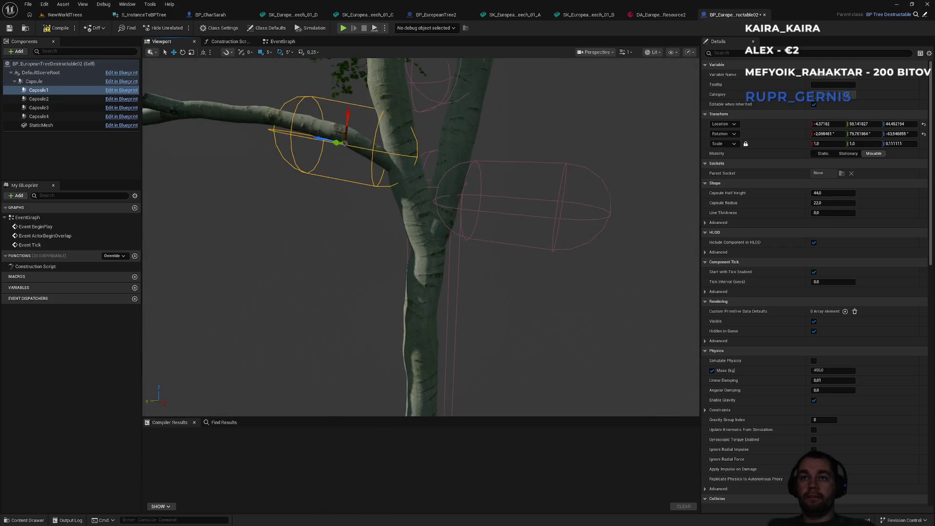
Rotate Capsule2's pitch so it wraps the new beech trunk
left_click(519, 215)
key("e")
mouse_move(543, 172)
left_mouse_down()
mouse_move(519, 161)
mouse_move(527, 220)
mouse_move(432, 187)
mouse_move(460, 183)
mouse_move(482, 119)
mouse_move(483, 83)
mouse_move(473, 273)
left_mouse_up()
key("w")
mouse_move(472, 383)
left_mouse_down()
mouse_move(444, 383)
mouse_move(388, 300)
left_mouse_up()
left_click(387, 299)
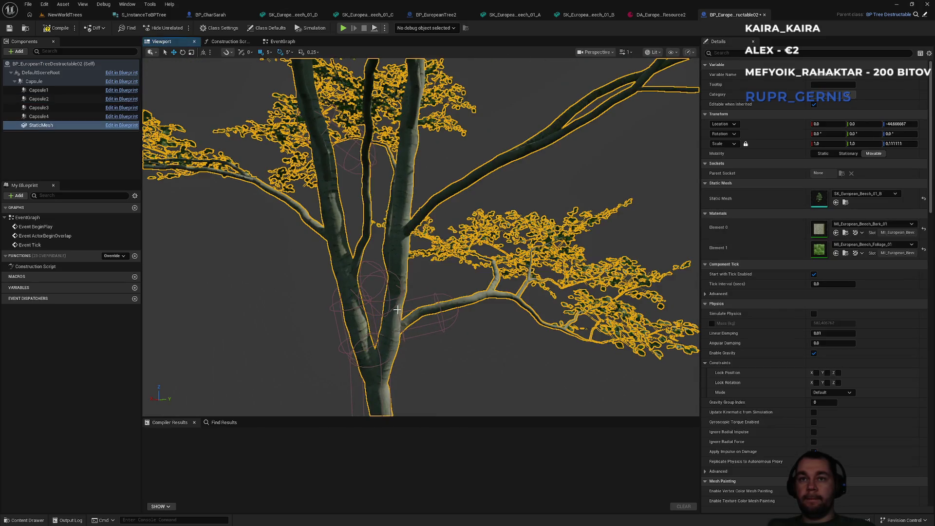
Rotate Capsule3 horizontal and slide it along a side branch to -35.89, 46.75, 97.09
left_click(388, 299)
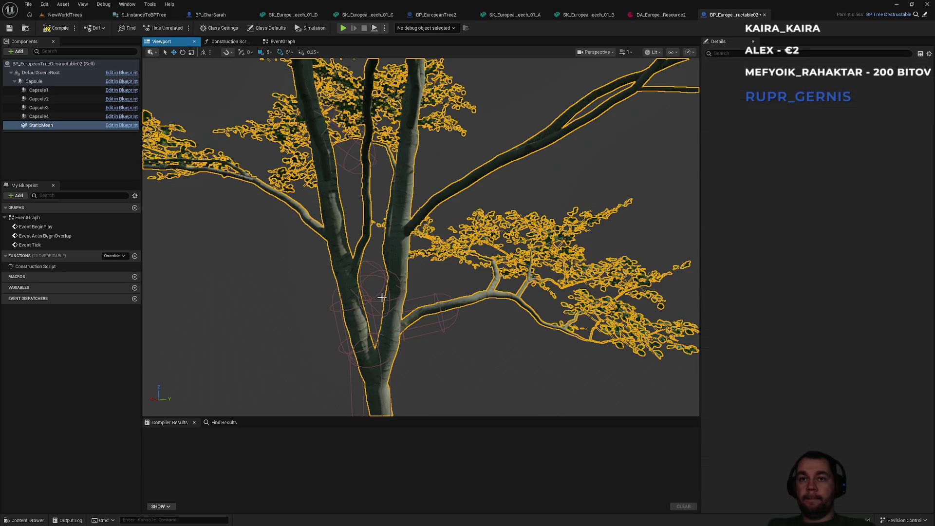
mouse_move(375, 300)
left_mouse_down()
mouse_move(453, 272)
mouse_move(402, 264)
mouse_move(416, 312)
left_mouse_up()
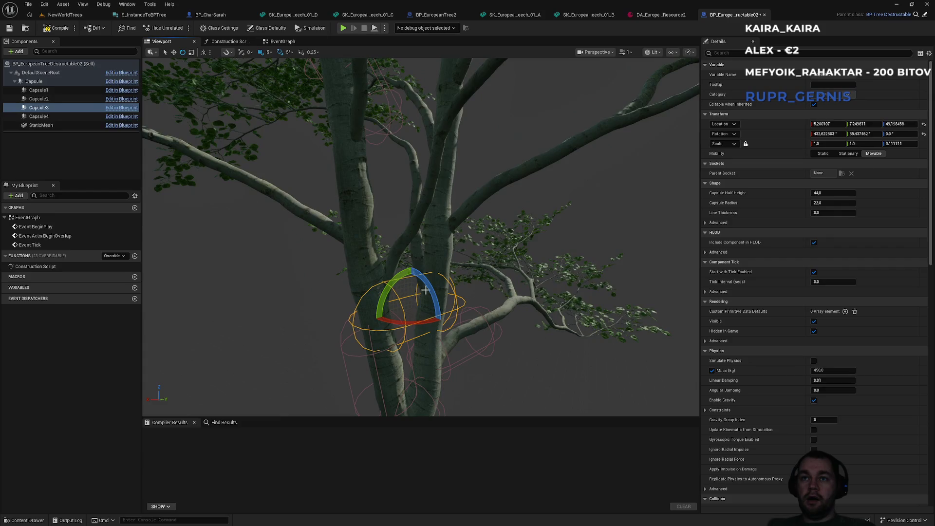
mouse_move(419, 323)
left_mouse_down()
mouse_move(521, 238)
mouse_move(433, 177)
left_mouse_up()
key("w")
key("e")
key("w")
left_click_drag(390, 243, 381, 251)
mouse_move(348, 213)
left_mouse_down()
mouse_move(379, 214)
mouse_move(361, 204)
mouse_move(430, 269)
mouse_move(492, 210)
mouse_move(482, 156)
mouse_move(536, 219)
mouse_move(488, 169)
left_mouse_up()
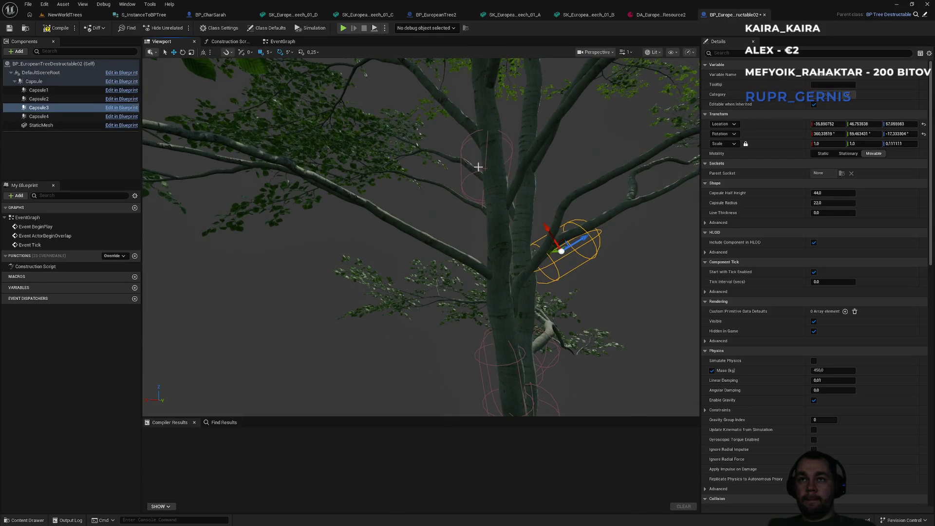
Move Capsule4 onto a side branch of the beech tree
left_click(478, 167)
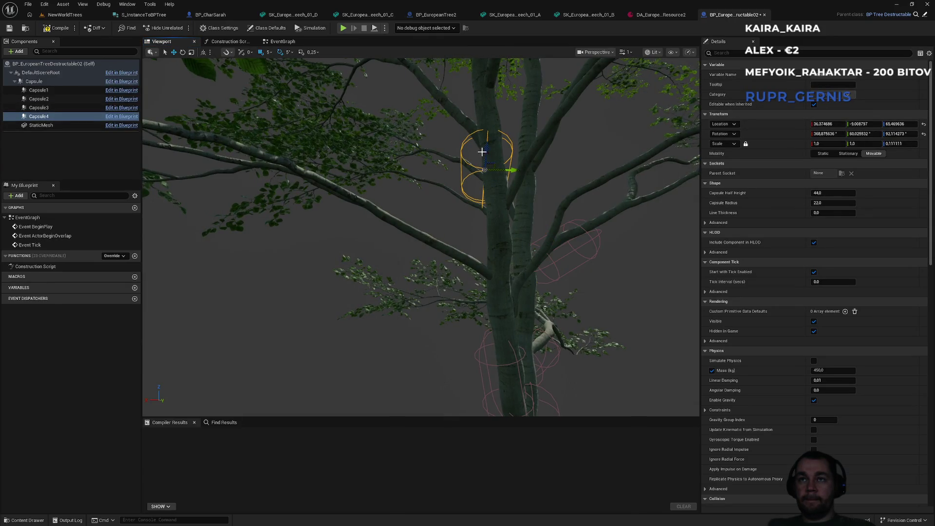
mouse_move(483, 152)
left_mouse_down()
mouse_move(475, 166)
mouse_move(487, 142)
mouse_move(441, 173)
mouse_move(445, 261)
mouse_move(456, 243)
mouse_move(485, 244)
mouse_move(468, 255)
left_mouse_up()
scroll(458, 263, "up", 3)
scroll(451, 294, "up", 3)
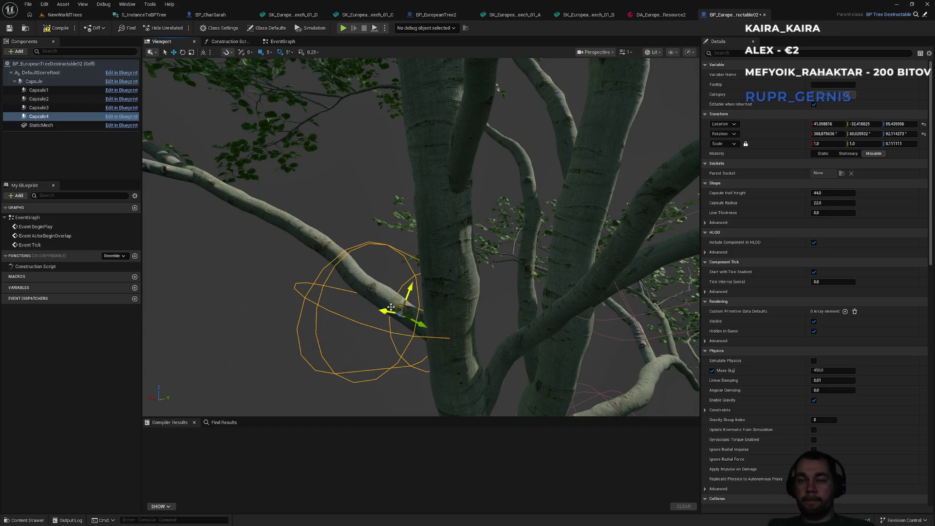
left_click_drag(417, 322, 476, 345)
key("e")
key("w")
mouse_move(406, 318)
left_mouse_down()
mouse_move(367, 293)
mouse_move(395, 293)
mouse_move(456, 258)
left_mouse_up()
Rotate Capsule4 to match the branch, nudge it into place, and compile the blueprint
left_click_drag(409, 304, 408, 294)
key("e")
left_click_drag(363, 258, 386, 294)
key("w")
left_click_drag(394, 252, 352, 251)
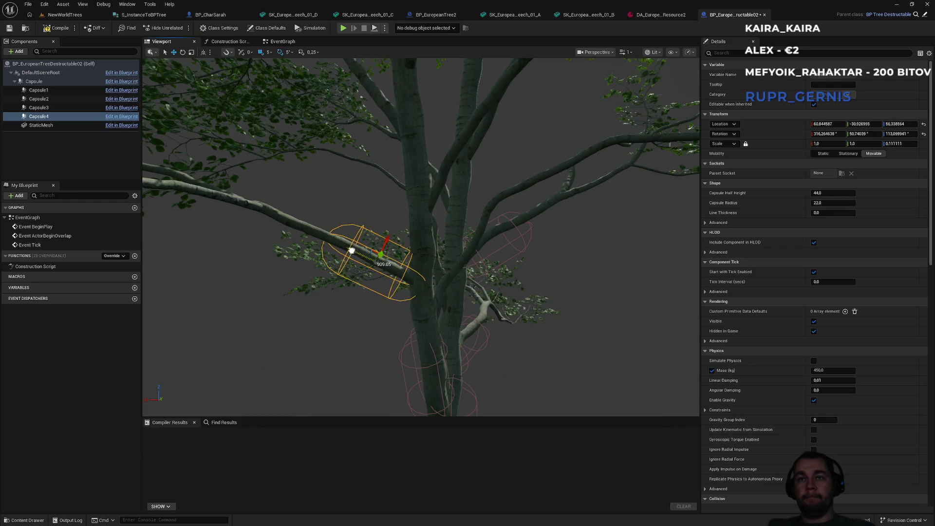
left_click(52, 29)
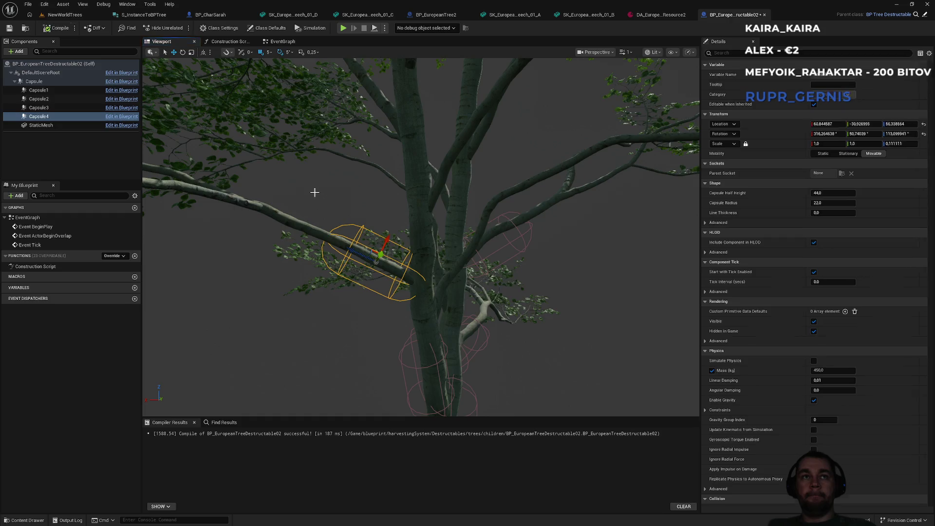
left_click(559, 322)
Find S_InstanceToBPTree in the Content Browser's structs folder beside S_ItemStructure
mouse_move(559, 322)
left_mouse_down()
mouse_move(536, 292)
mouse_move(467, 275)
left_mouse_up()
left_click_drag(497, 236, 497, 235)
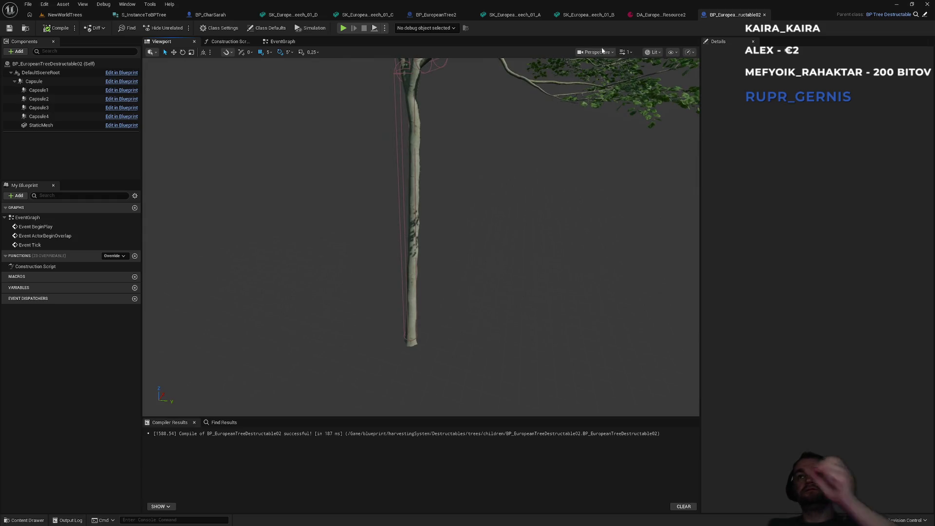
left_click(154, 15)
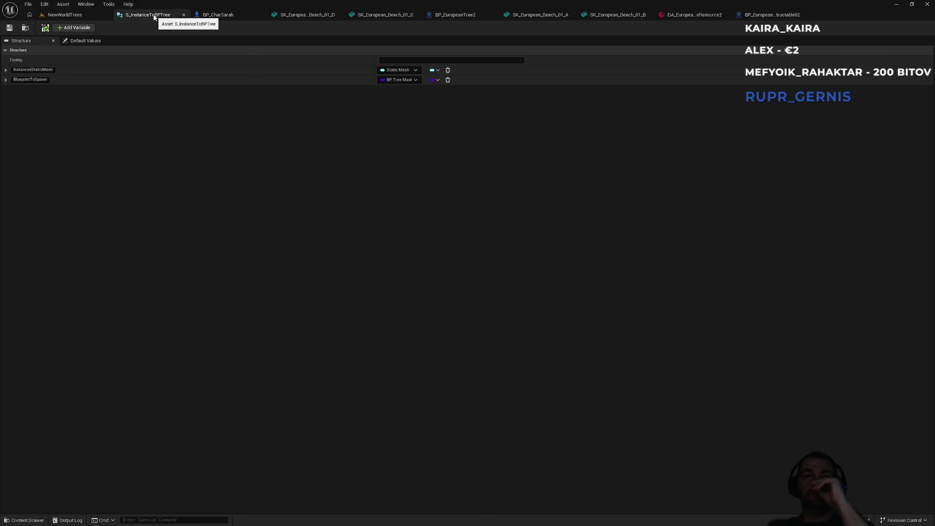
left_click(98, 15)
left_click(139, 15)
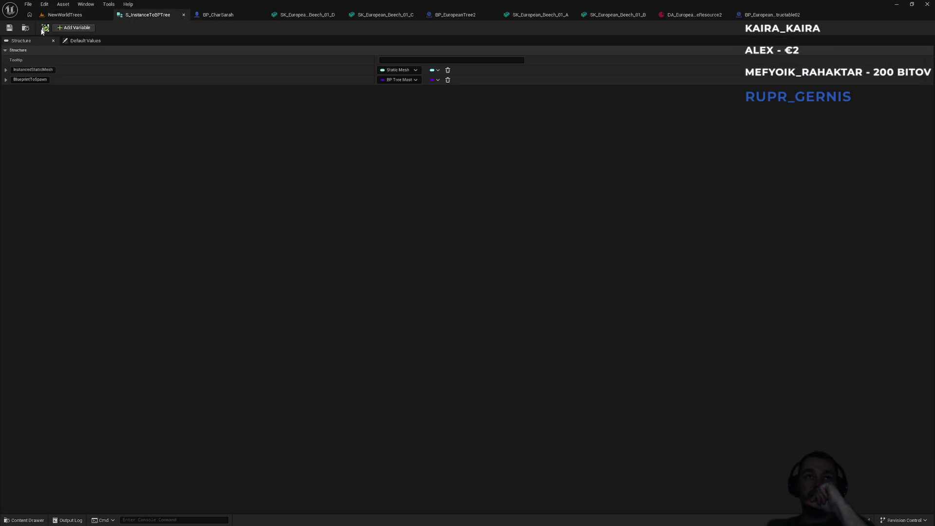
left_click(26, 28)
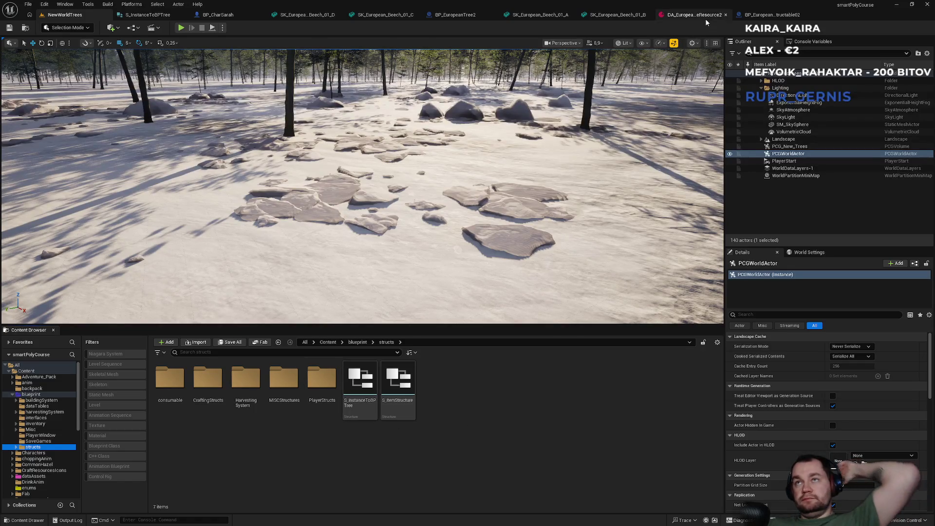
Set BP_EuropeanTree2's Resources to DA_EuropeanTreeResource2 and compile it
left_click(621, 15)
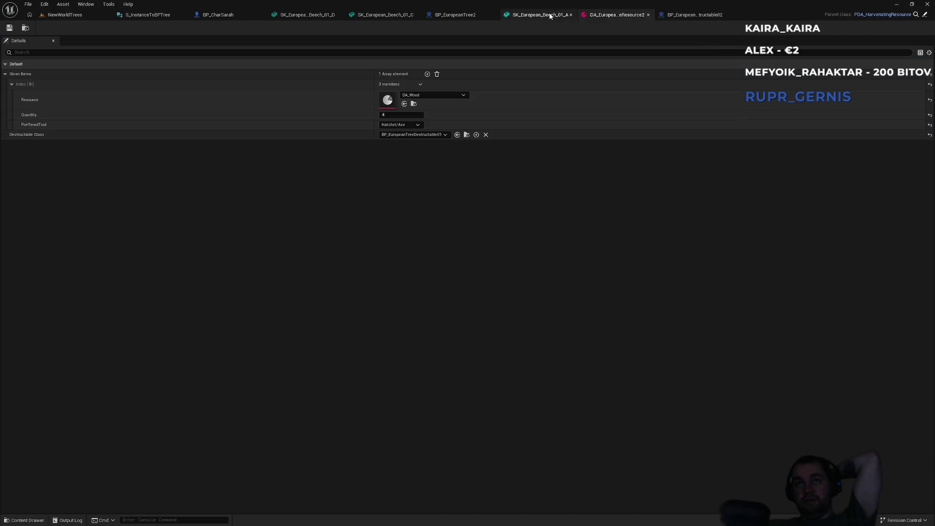
left_click(471, 15)
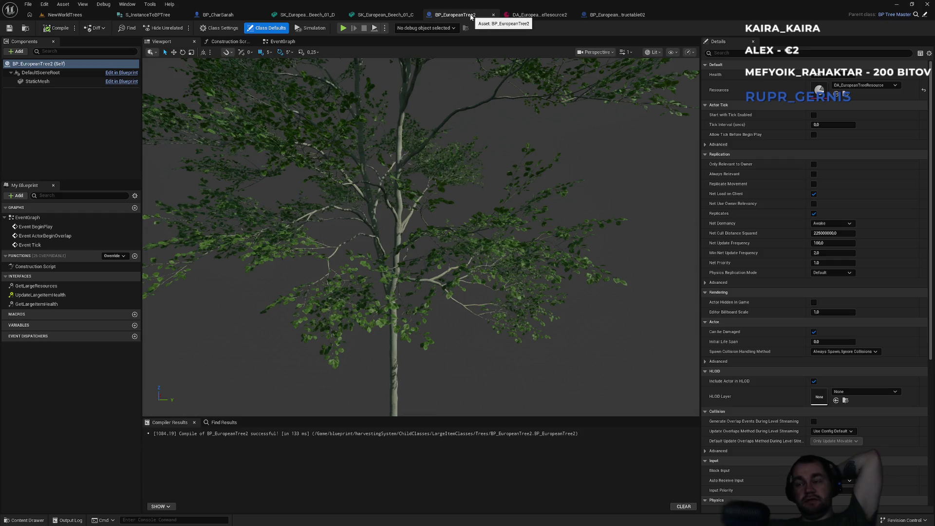
left_click(872, 86)
left_click(883, 194)
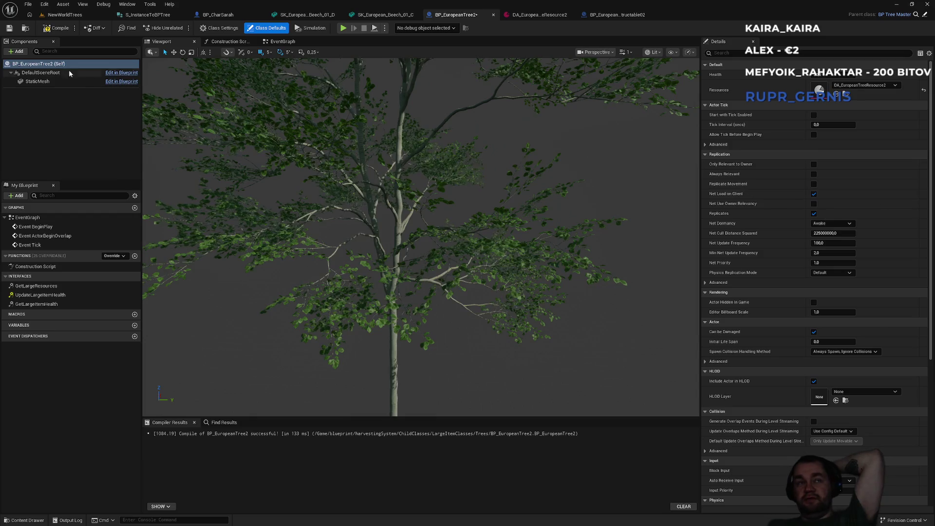
left_click(61, 31)
Set DA_EuropeanTreeResource2's Destructable Class to BP_EuropeanTreeDestructable02 and save it
left_click(846, 94)
left_click(551, 15)
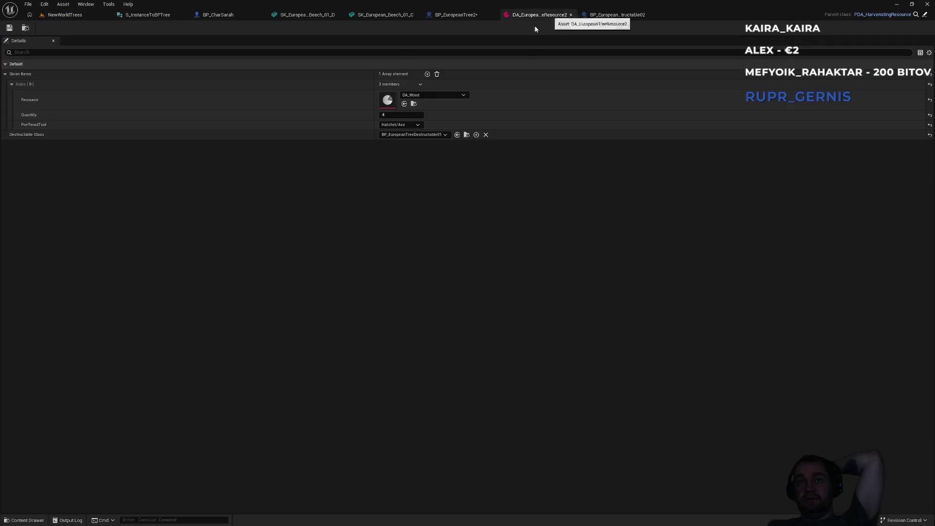
left_click(444, 135)
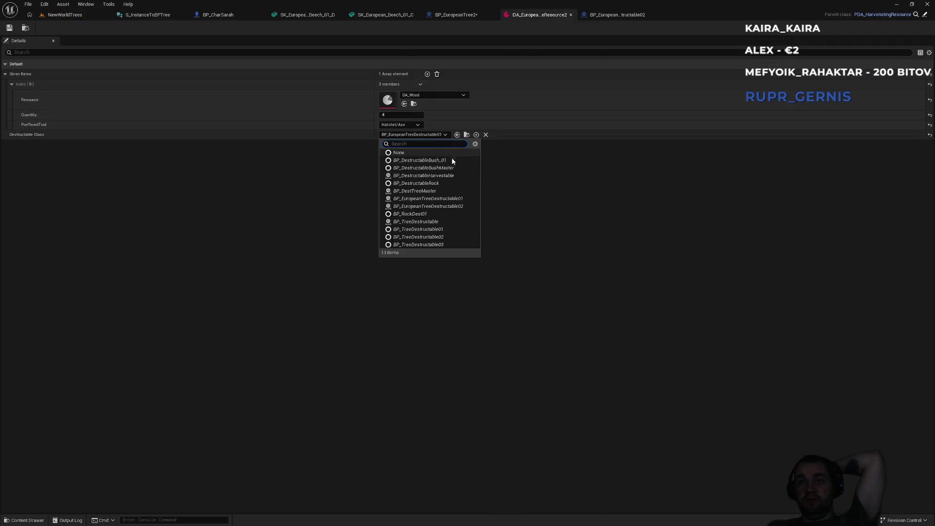
left_click(449, 206)
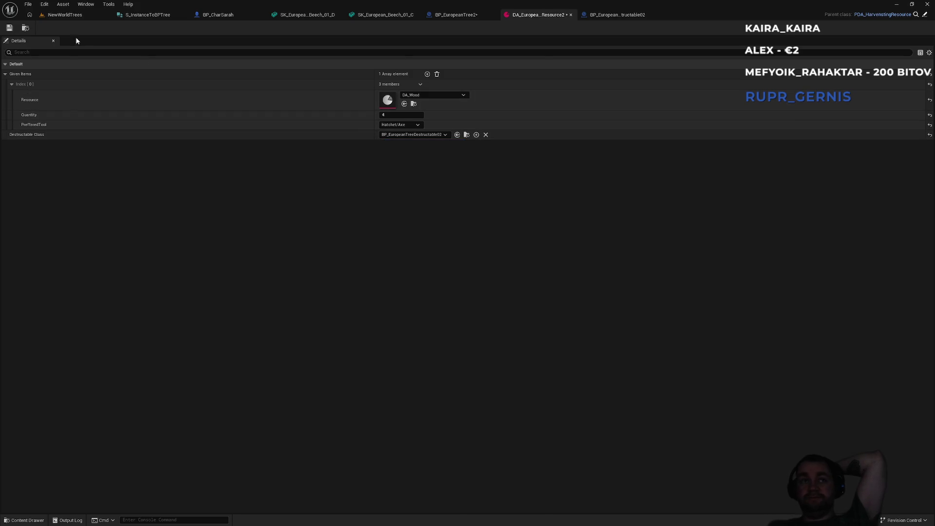
key("ctrl+s")
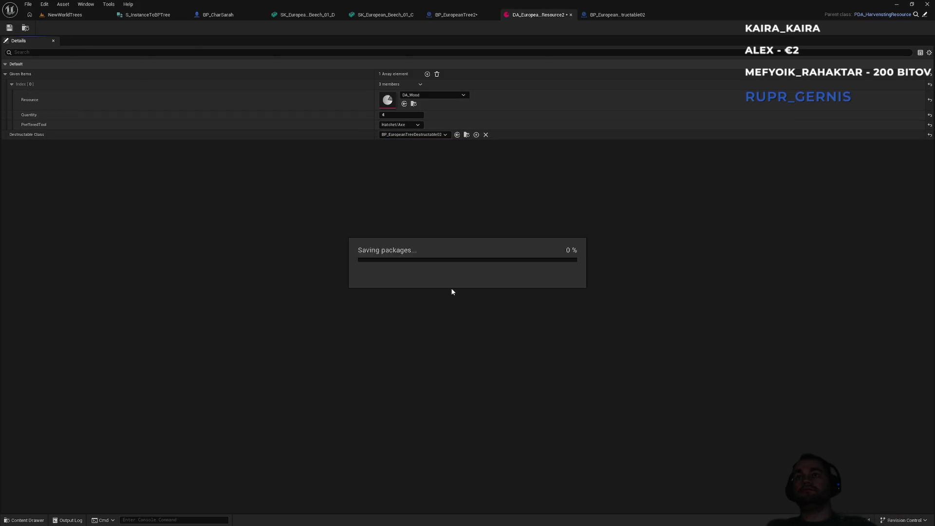
Close the destructible tree, data asset, BP_EuropeanTree2 and beech mesh tabs, leaving BP_CharSarah
left_click(604, 16)
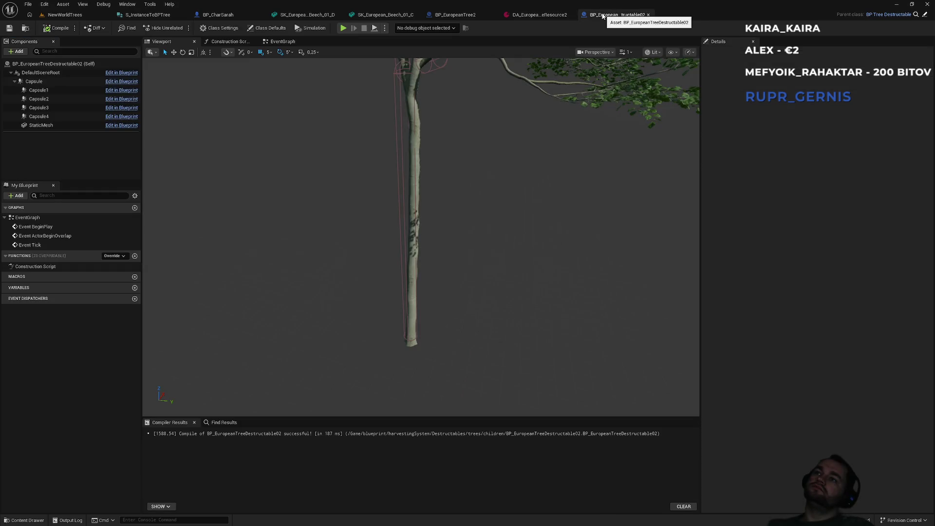
middle_click(603, 16)
middle_click(557, 16)
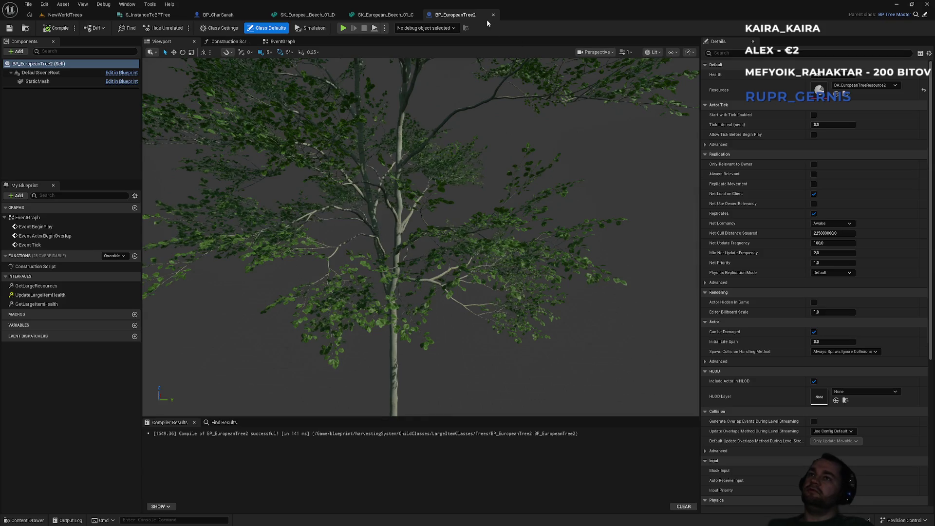
middle_click(460, 17)
middle_click(340, 16)
middle_click(320, 17)
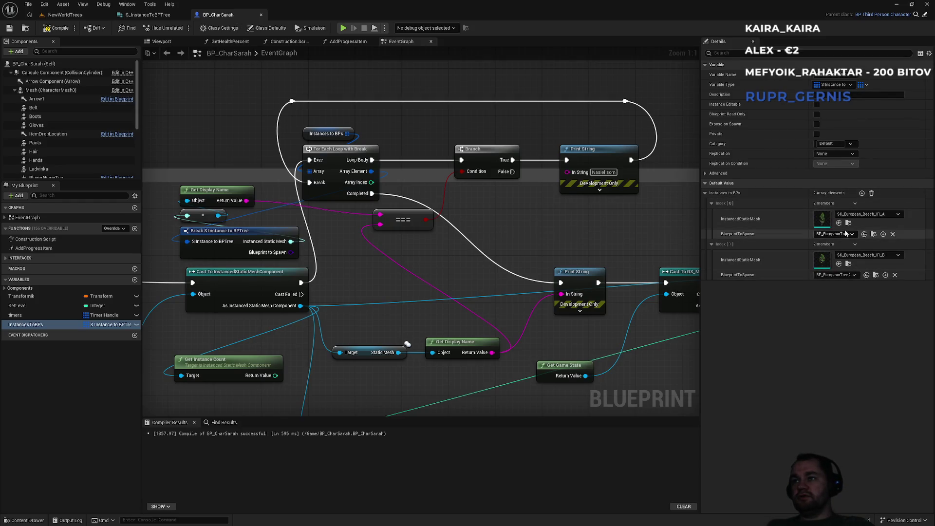
Jump to ChopDownOnServer in BP_CharSarah's graph, then frame and select the SpawnTreeOnServer event
left_click_drag(387, 142, 374, 132)
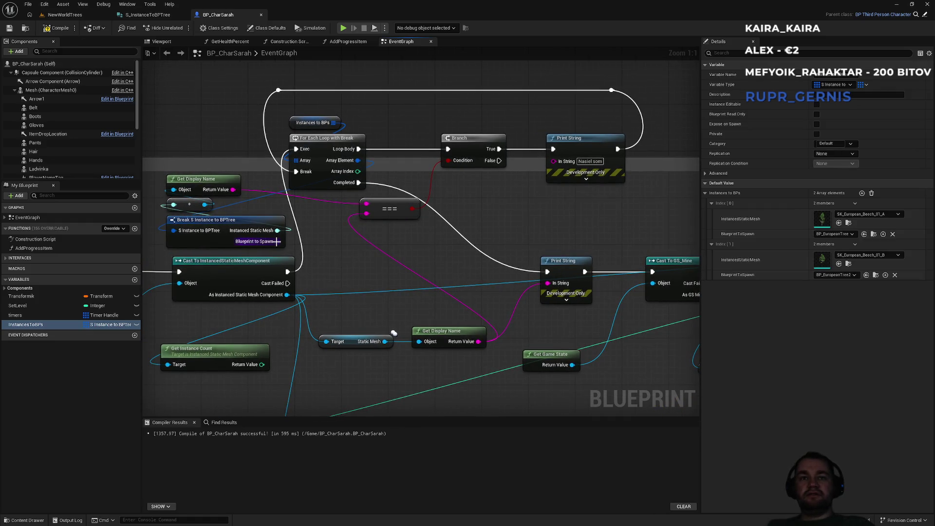
mouse_move(453, 239)
left_mouse_down()
mouse_move(404, 243)
mouse_move(256, 217)
left_mouse_up()
scroll(439, 227, "down", 3)
scroll(595, 311, "up", 2)
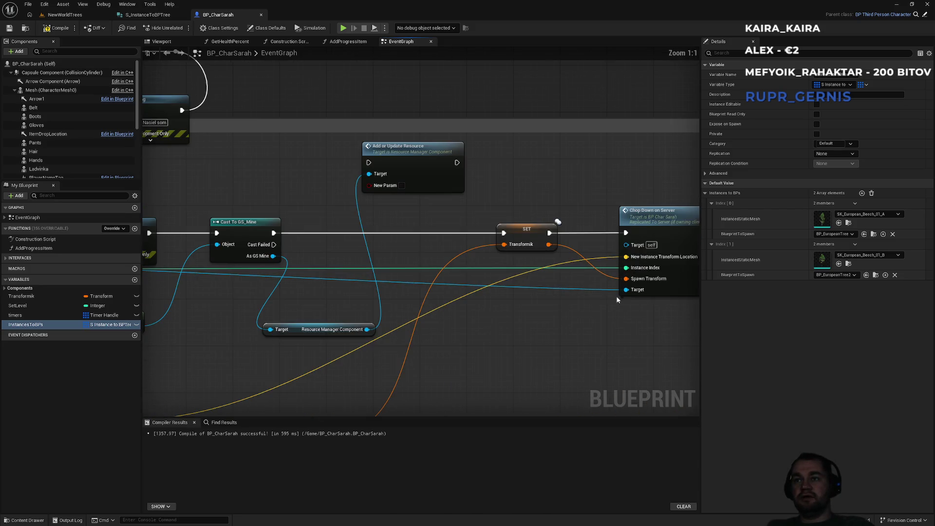
double_click(652, 231)
left_click_drag(489, 189, 449, 220)
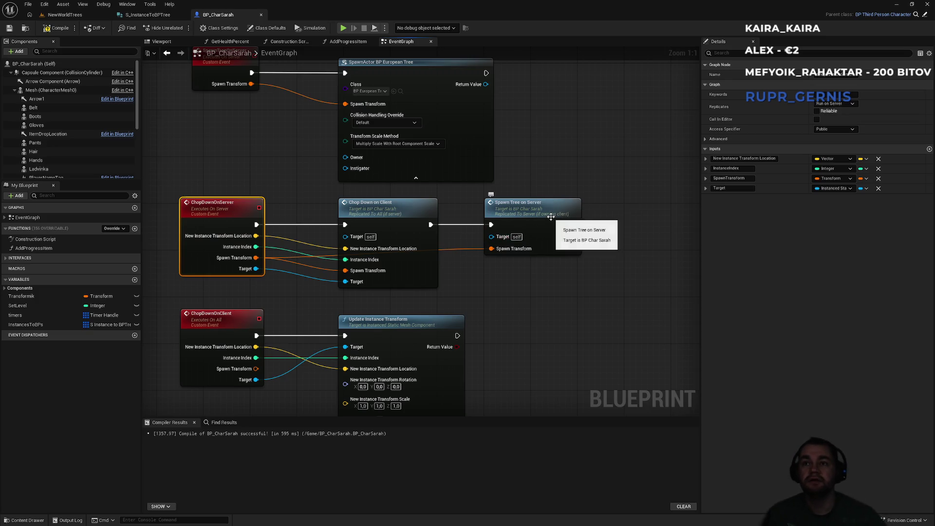
left_click_drag(245, 162, 264, 223)
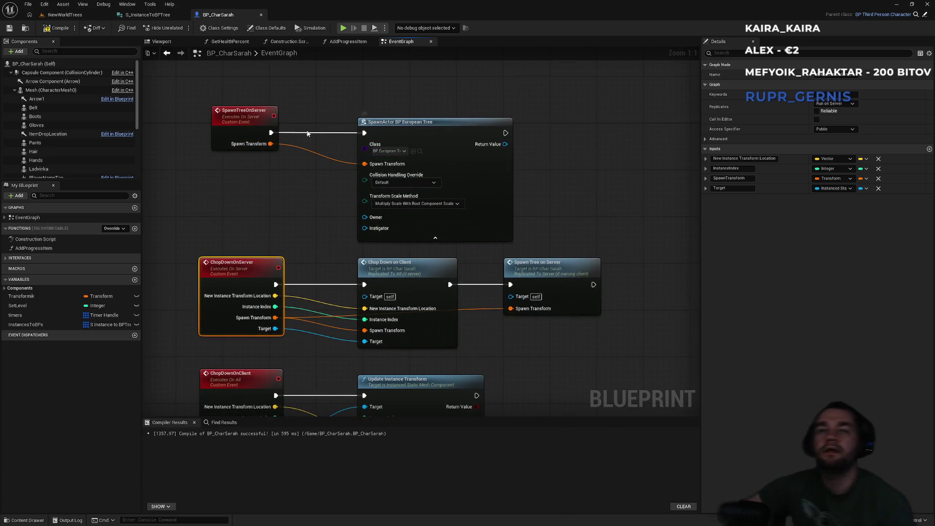
left_click(246, 117)
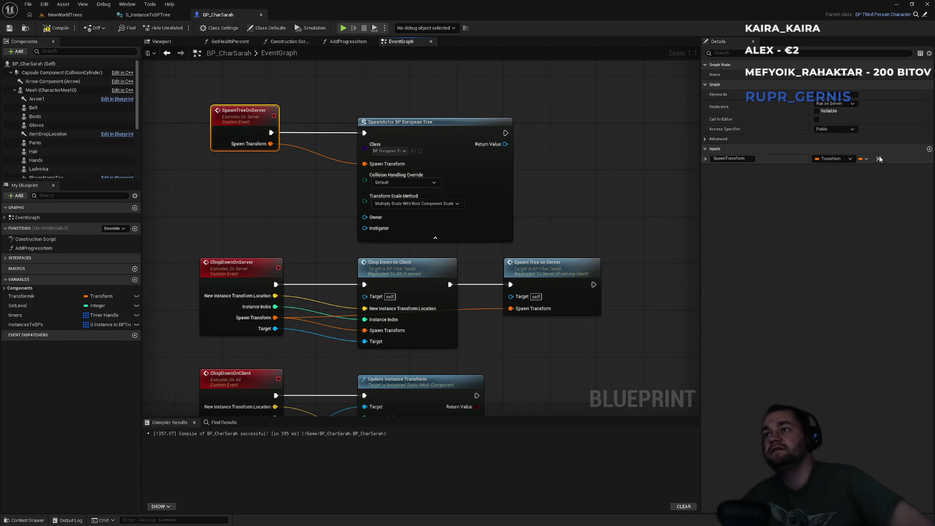
Add a new SpawnTreeOnServer input typed as a BP Tree Master class reference and compile
left_click(930, 150)
left_click(829, 169)
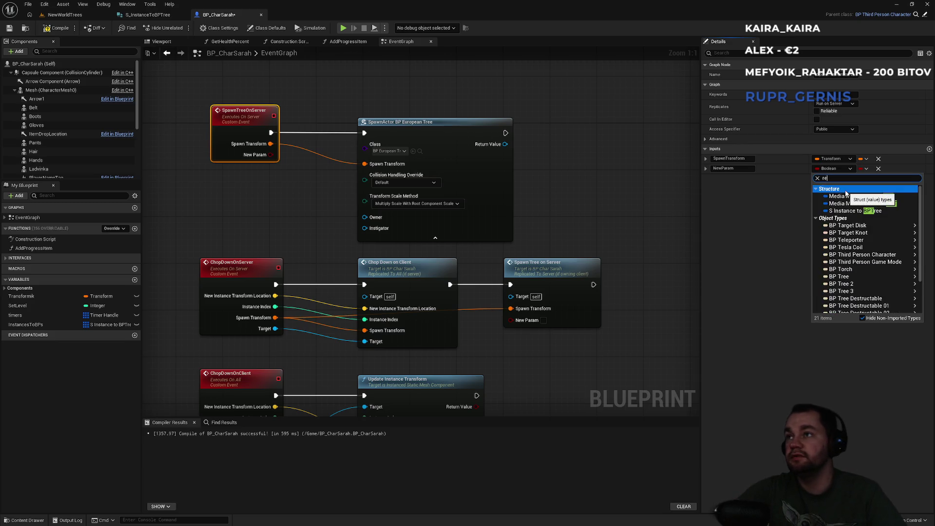
key("BackSpace")
key("BackSpace")
type("ree")
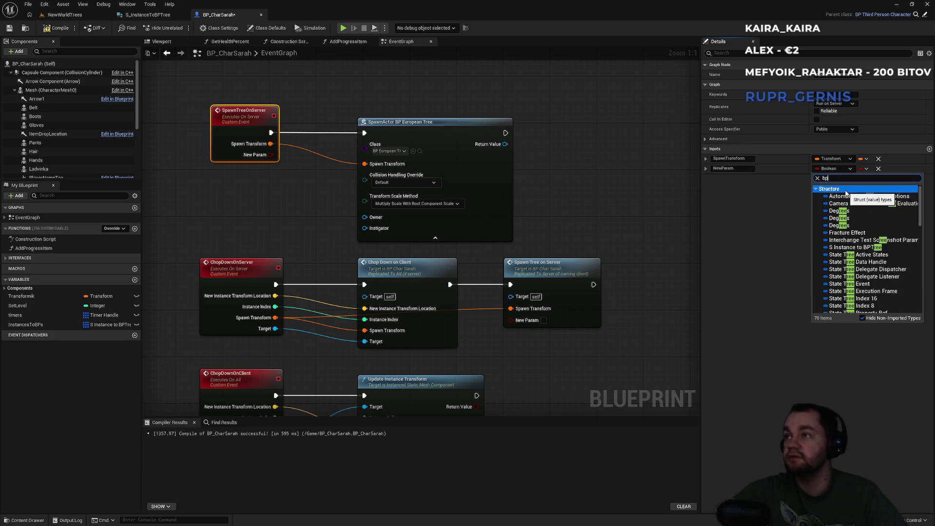
mouse_move(847, 193)
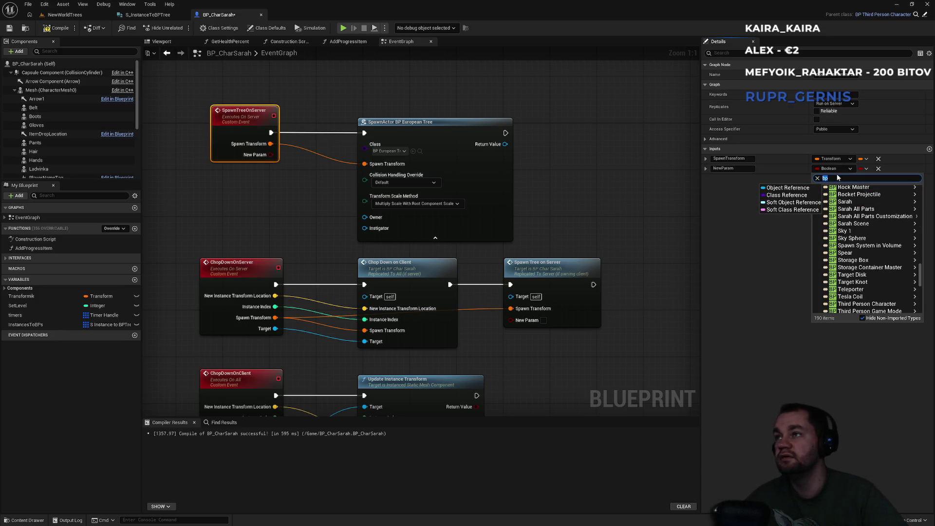
type("tree")
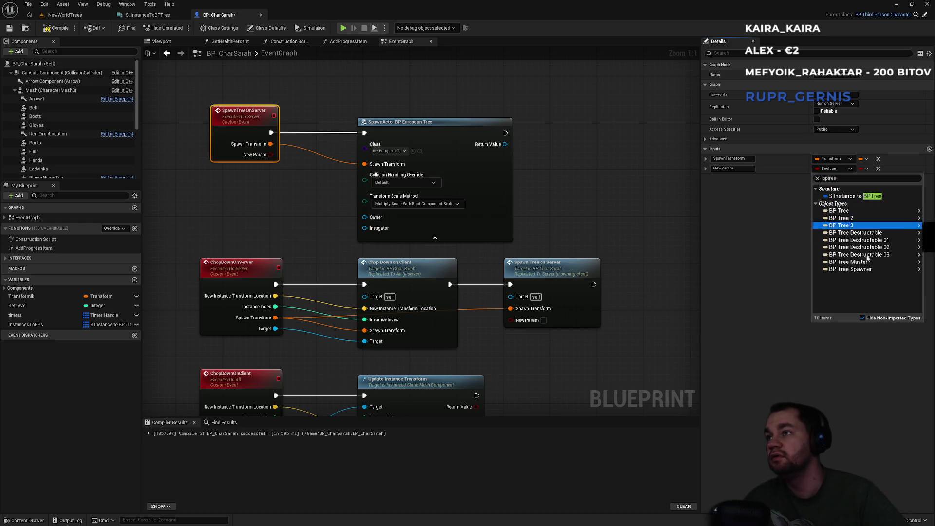
mouse_move(869, 263)
left_click(786, 270)
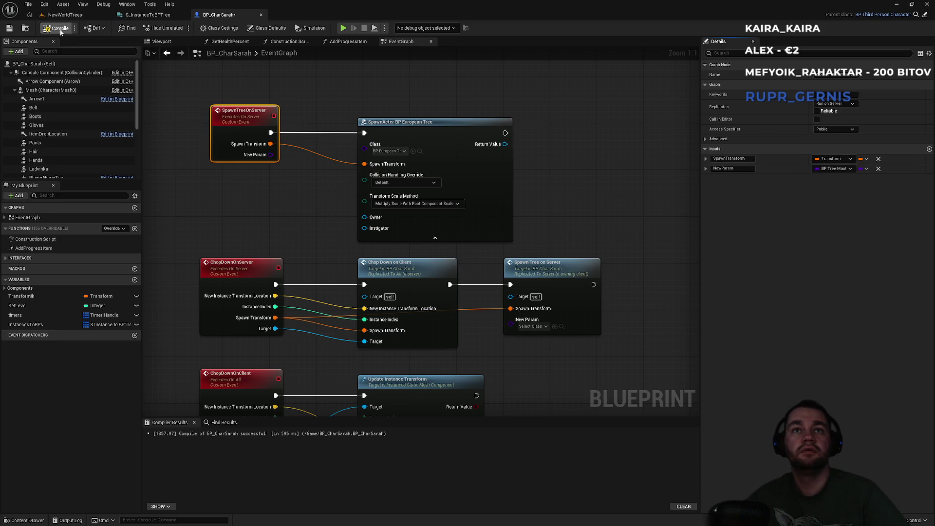
left_click(58, 28)
Rename the new input to Class, wire it into SpawnActor's Class pin, and recompile
left_click(728, 168)
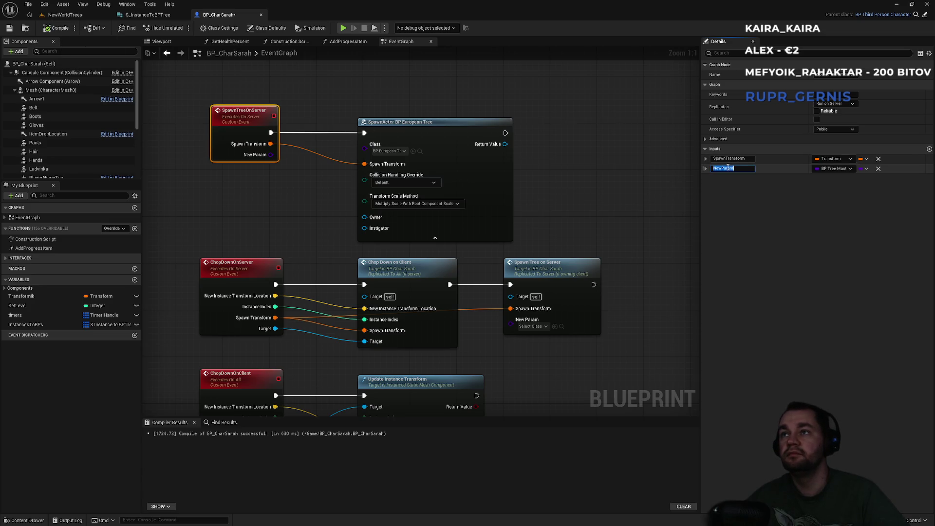
type("Class")
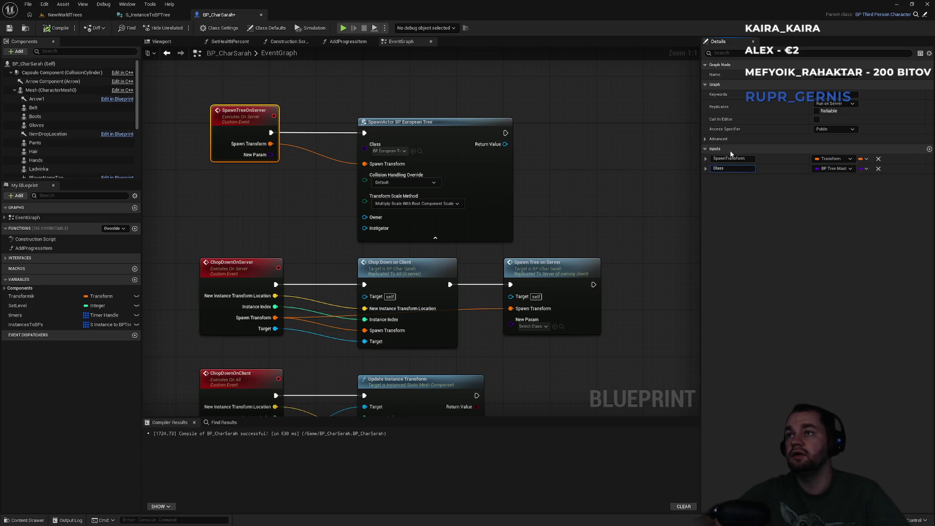
left_click_drag(365, 148, 270, 155)
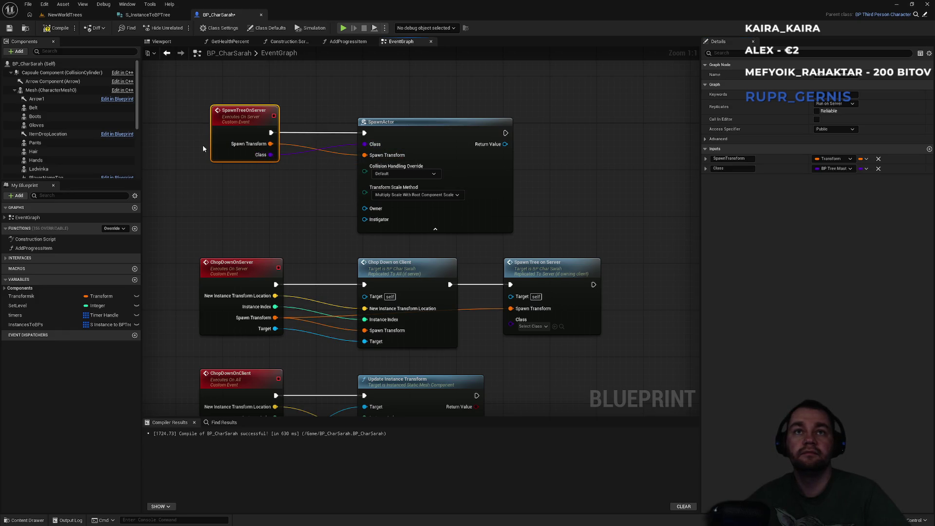
left_click(57, 31)
left_click_drag(285, 246, 321, 209)
left_click(302, 240)
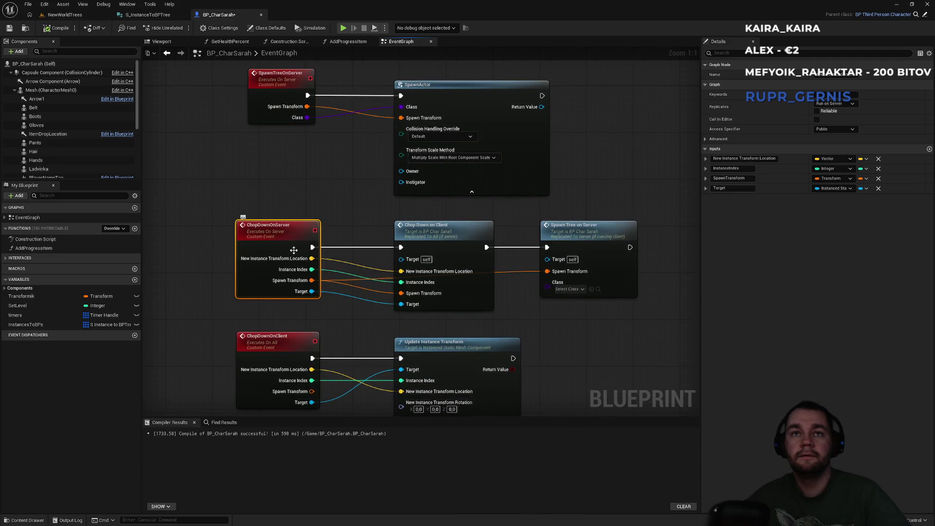
Give ChopDownOnServer a BP Tree Master input named Class and compile BP_CharSarah
left_click_drag(303, 176, 343, 149)
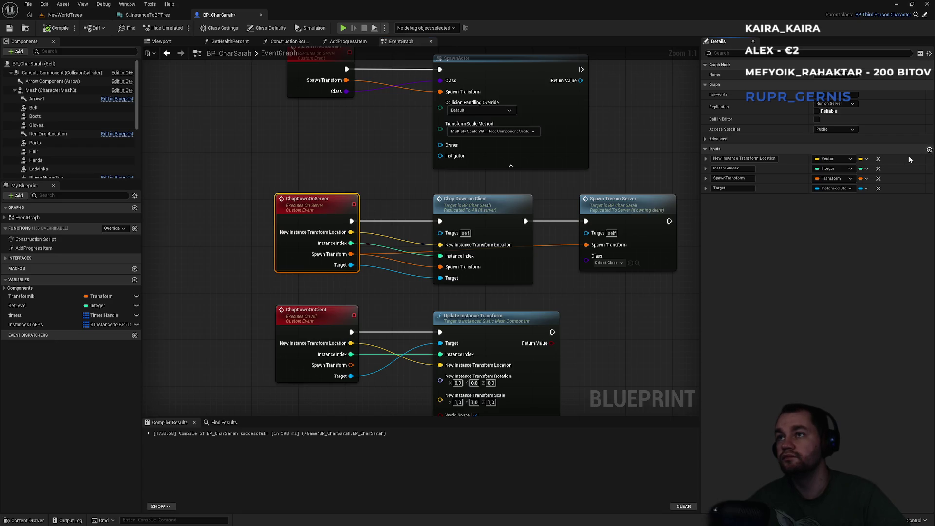
left_click(740, 197)
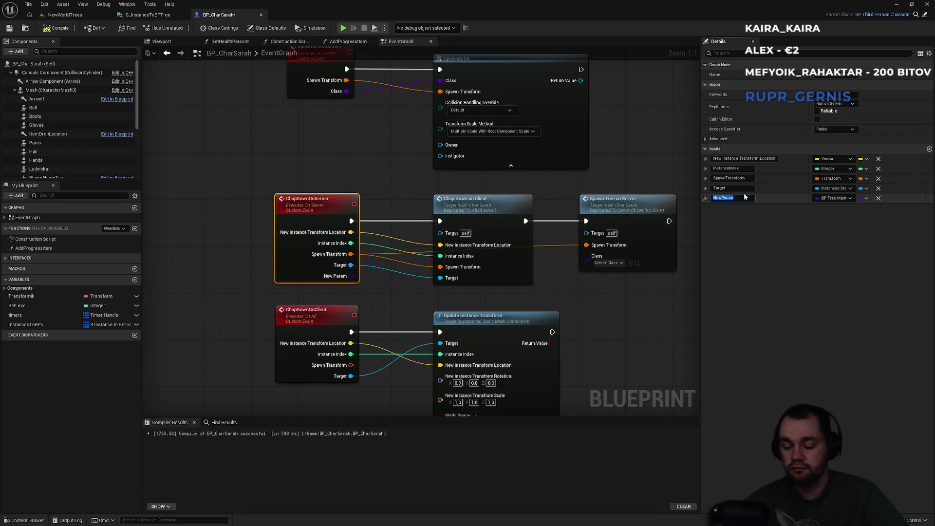
type("Class")
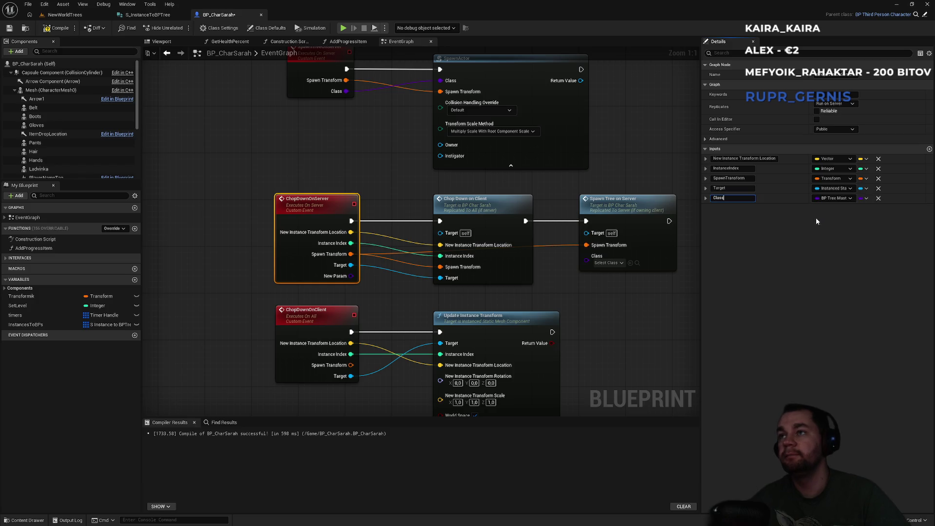
left_click(64, 30)
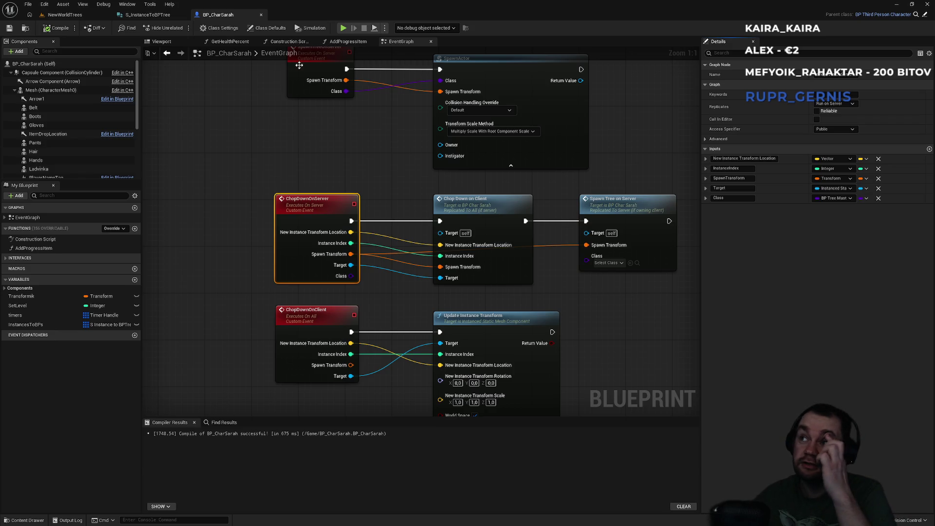
left_click(327, 166)
Wire ChopDownOnServer's Class input into the Spawn Tree on Server call
mouse_move(346, 276)
left_mouse_down()
mouse_move(605, 275)
mouse_move(587, 262)
left_mouse_up()
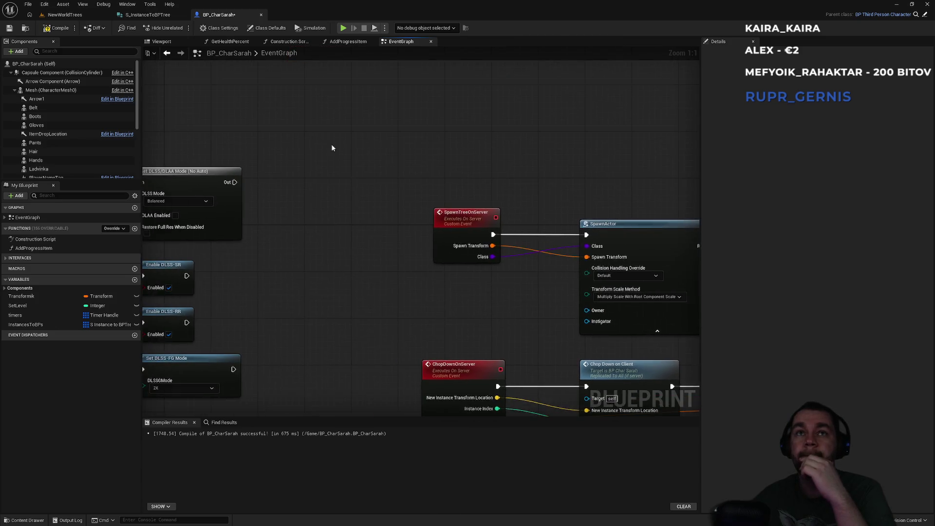
scroll(610, 156, "down", 5)
scroll(497, 129, "up", 4)
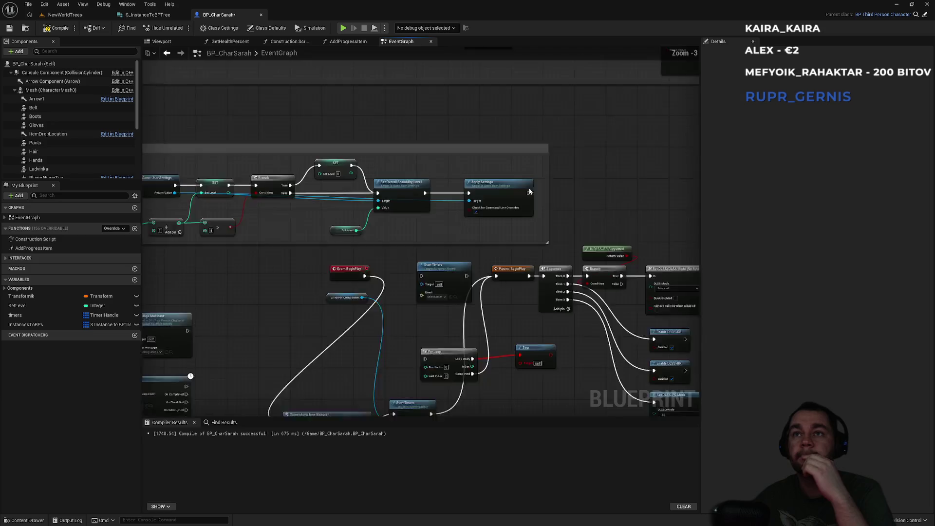
Wire the Break S Instance to BPTree output into Chop Down on Server
left_click_drag(384, 97, 301, 260)
scroll(429, 238, "down", 4)
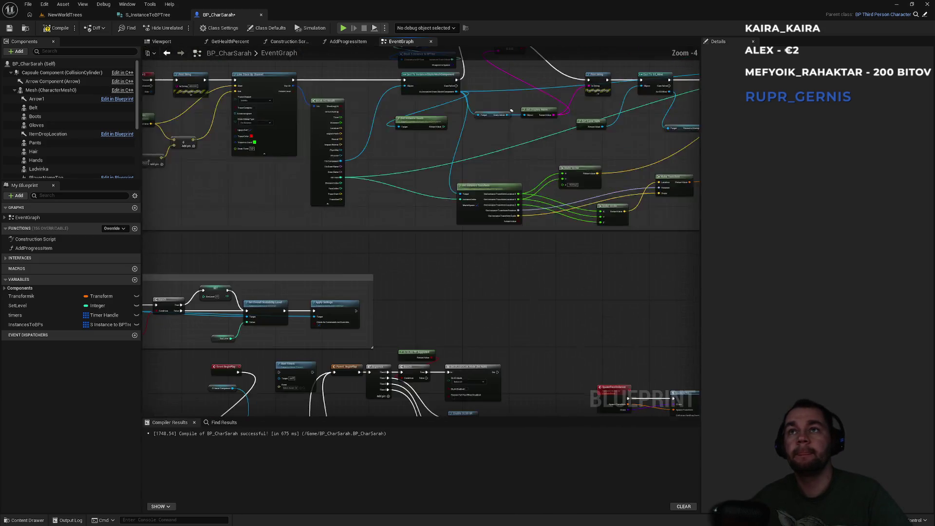
scroll(439, 219, "up", 2)
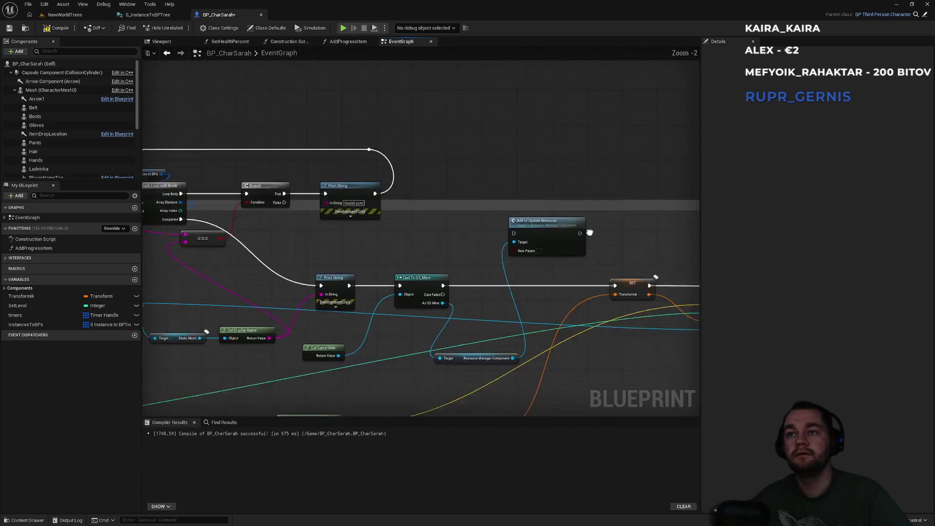
scroll(294, 271, "down", 1)
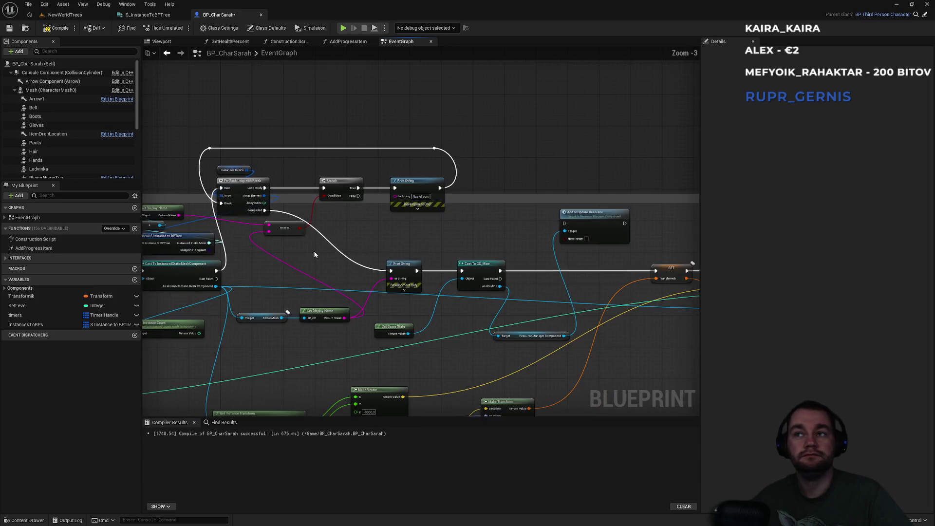
scroll(402, 261, "down", 1)
left_click_drag(253, 253, 651, 302)
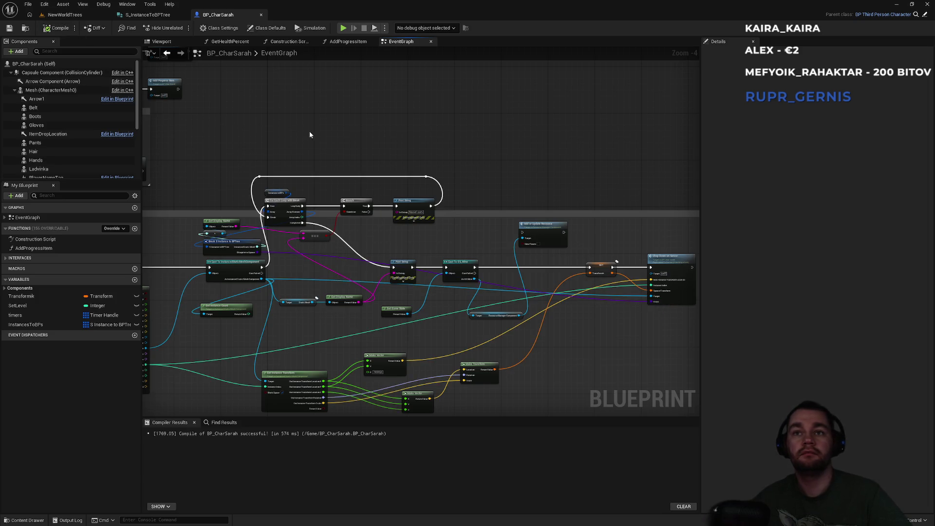
Review the SET, For Each Loop and Branch nodes, then return to the NewWorldTrees level
scroll(370, 221, "up", 3)
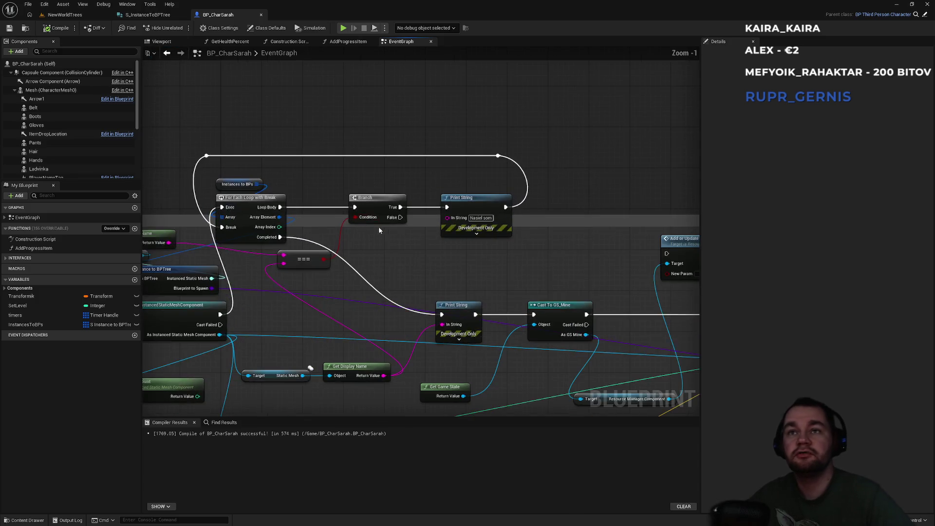
left_click_drag(325, 85, 64, 0)
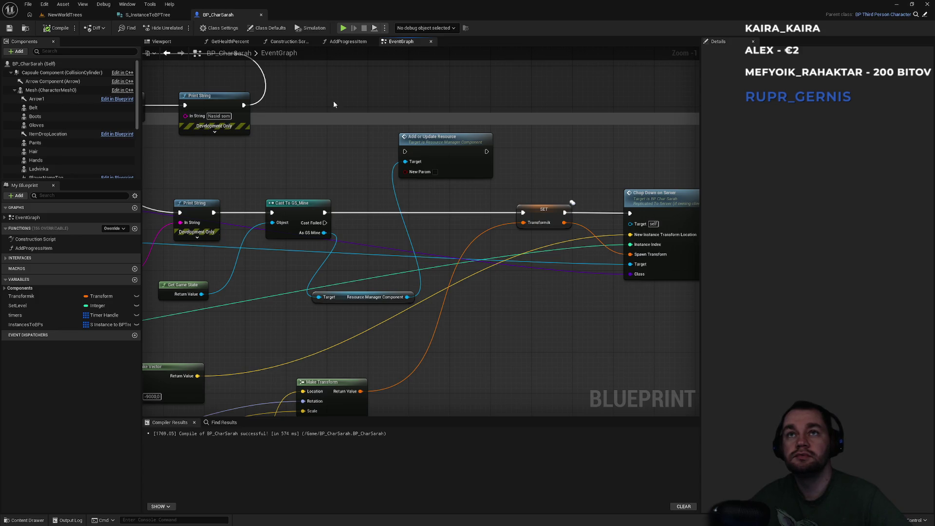
left_click_drag(373, 98, 300, 110)
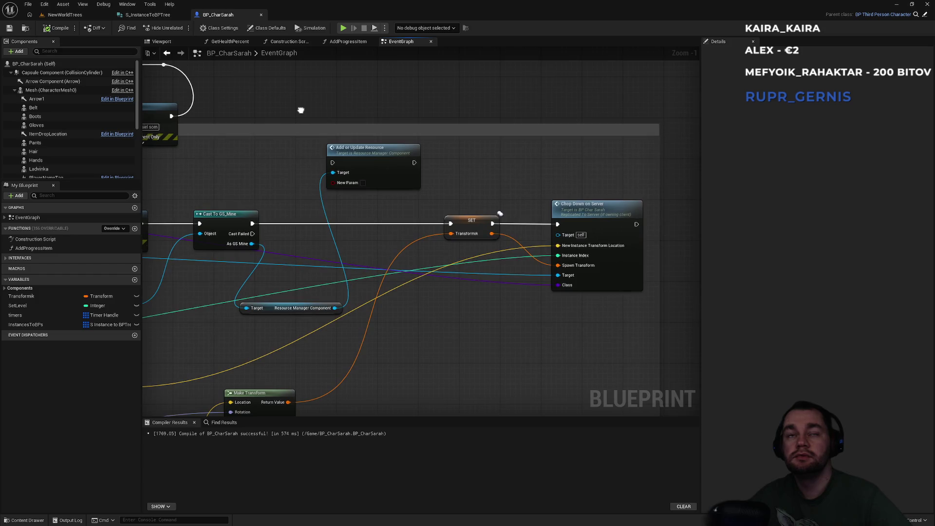
mouse_move(300, 111)
left_mouse_down()
mouse_move(469, 118)
mouse_move(429, 104)
mouse_move(497, 94)
mouse_move(545, 102)
mouse_move(329, 96)
mouse_move(468, 115)
left_mouse_up()
scroll(445, 110, "down", 3)
scroll(445, 110, "up", 2)
scroll(521, 115, "up", 1)
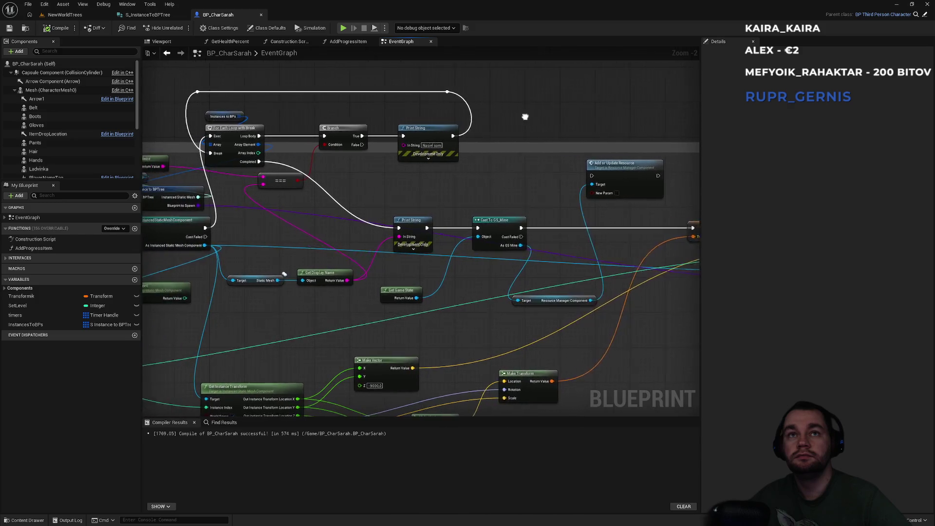
scroll(491, 111, "up", 1)
left_click_drag(492, 111, 638, 108)
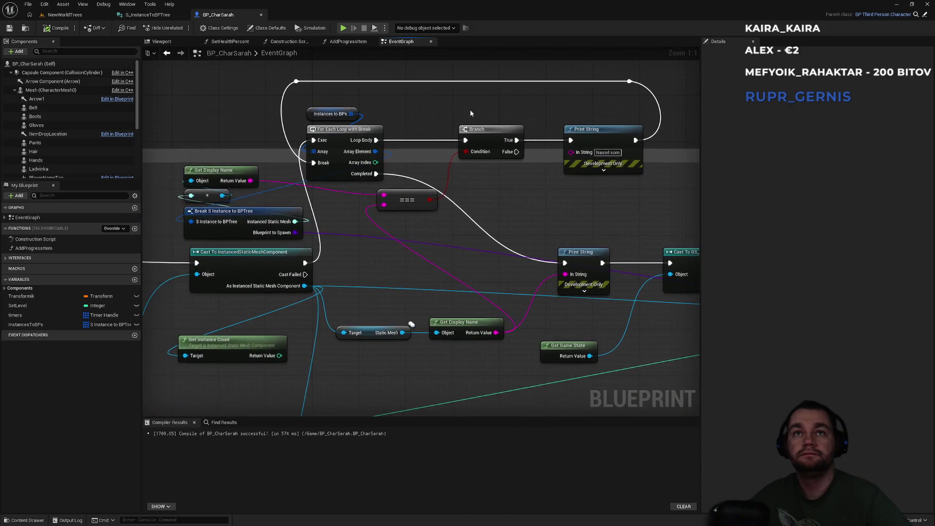
left_click(73, 15)
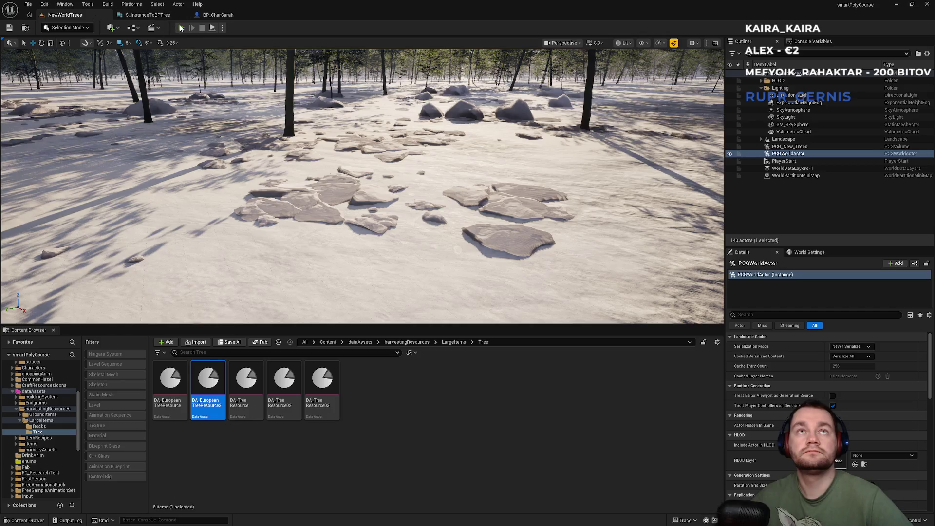
left_click(181, 28)
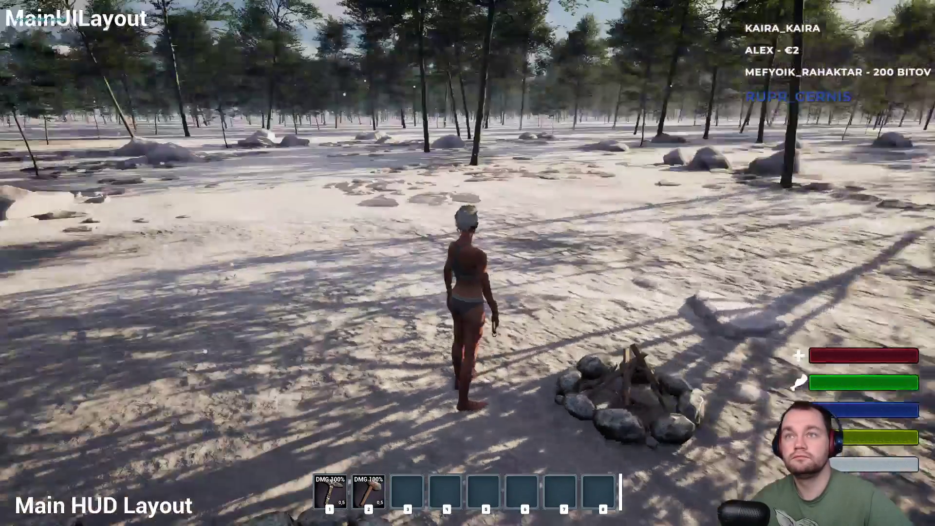
key("w")
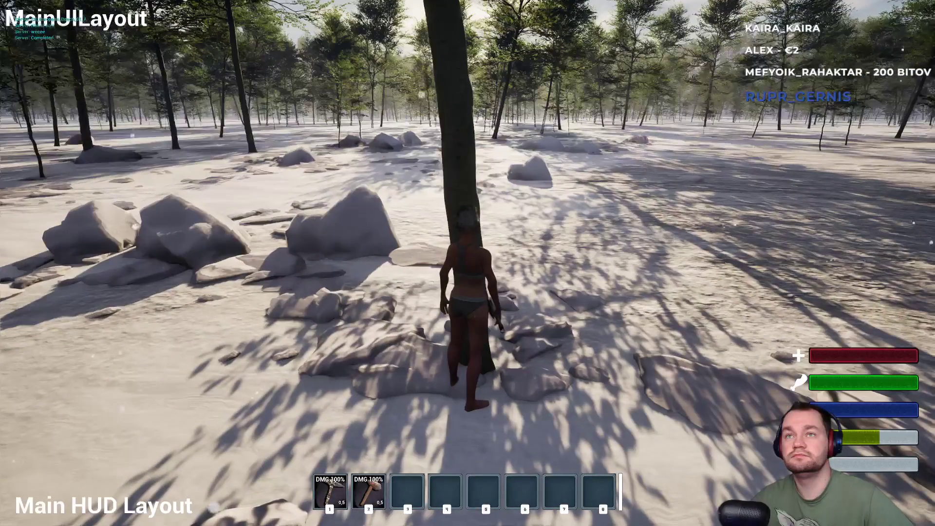
left_click(468, 263)
left_click(467, 263)
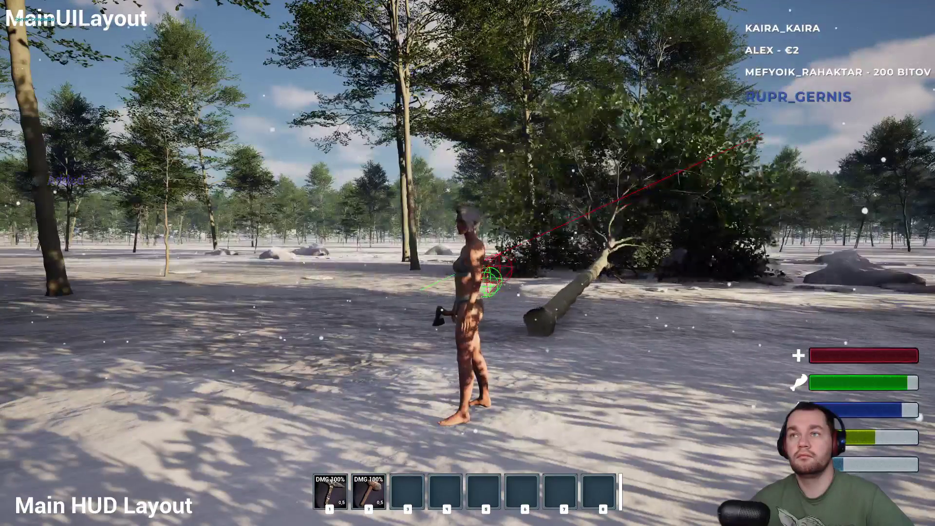
key("w")
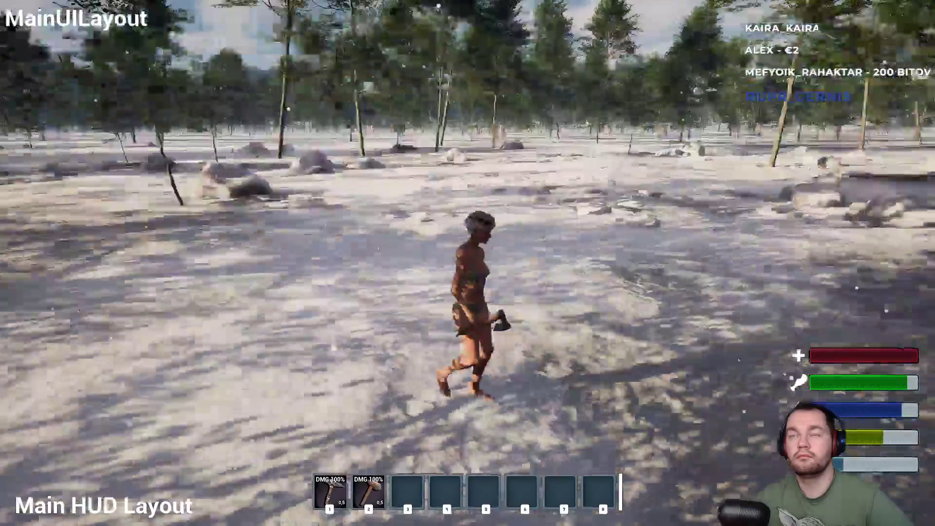
key("w")
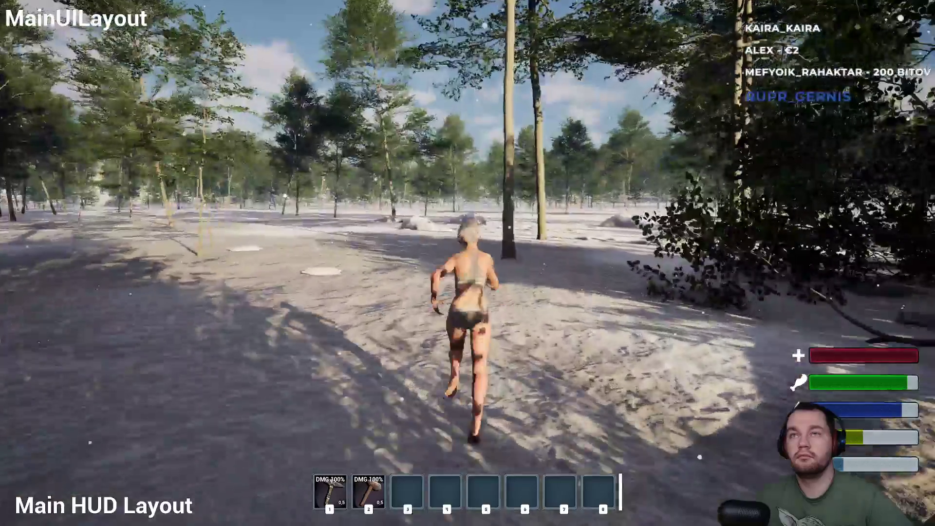
key("w")
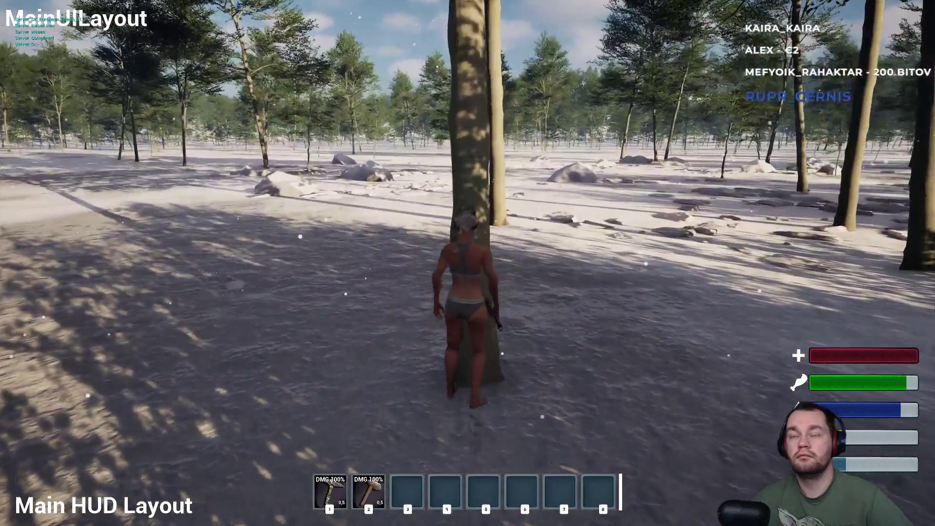
left_click(467, 263)
key("a")
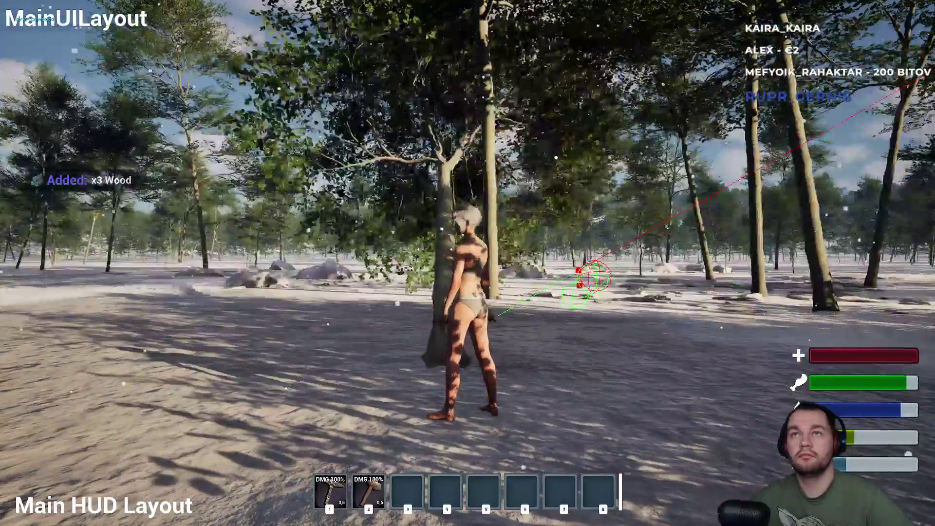
key("w")
key("w")
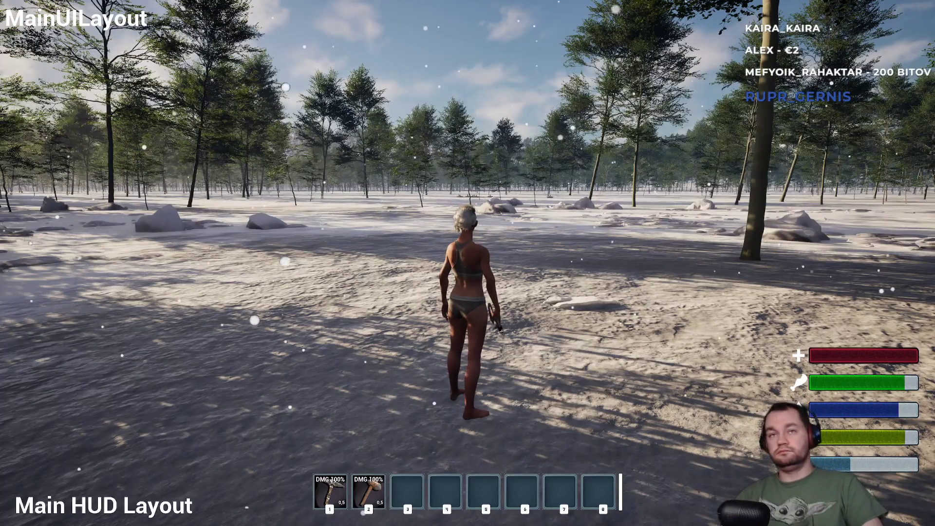
key("F11")
key("Escape")
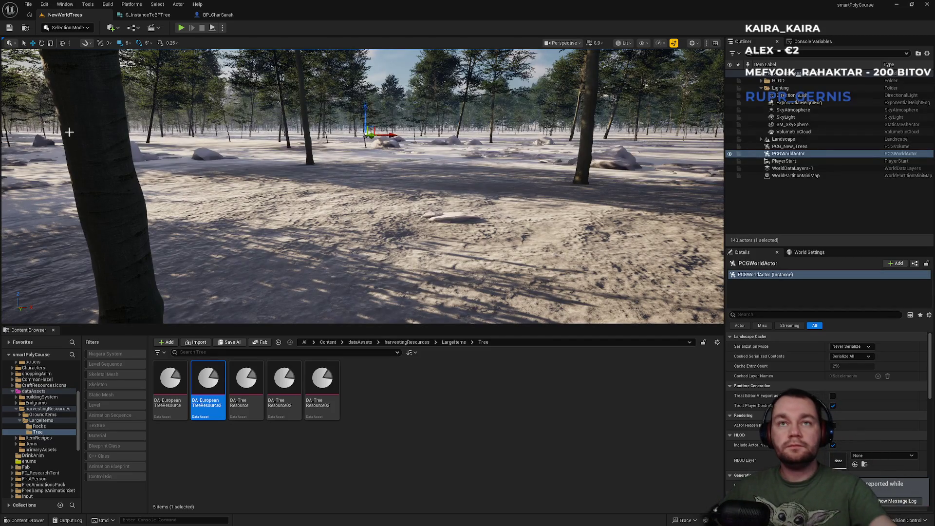
Launch a two-player Play In Editor session and focus the client window
left_click(222, 28)
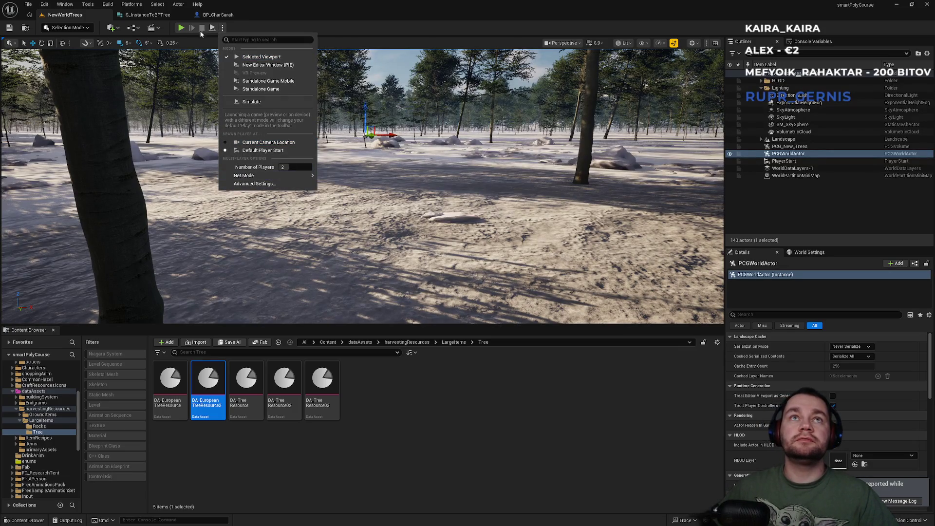
left_click(181, 30)
left_click(182, 28)
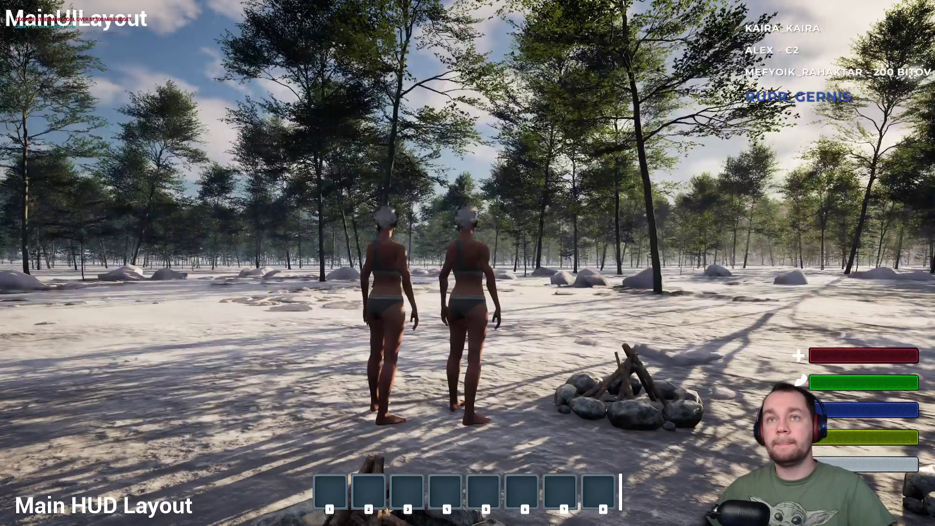
key("super")
key("super")
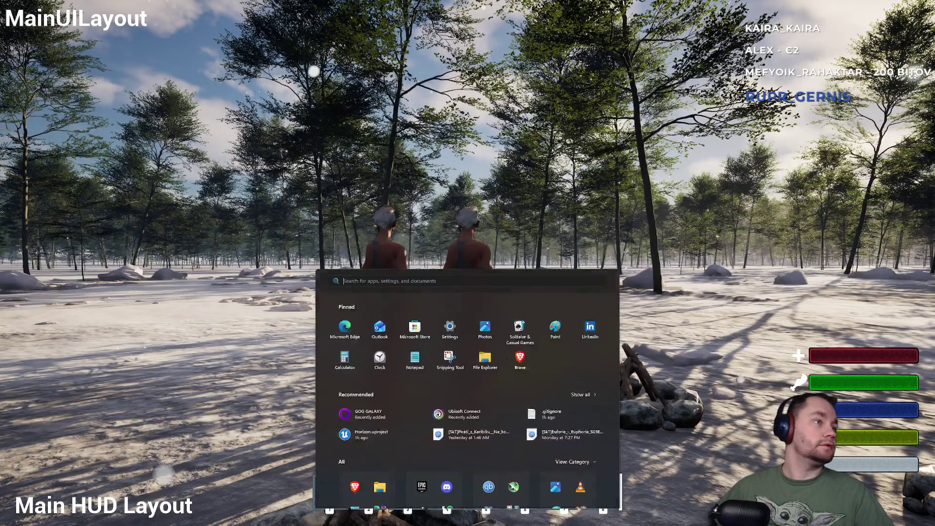
left_click(485, 310)
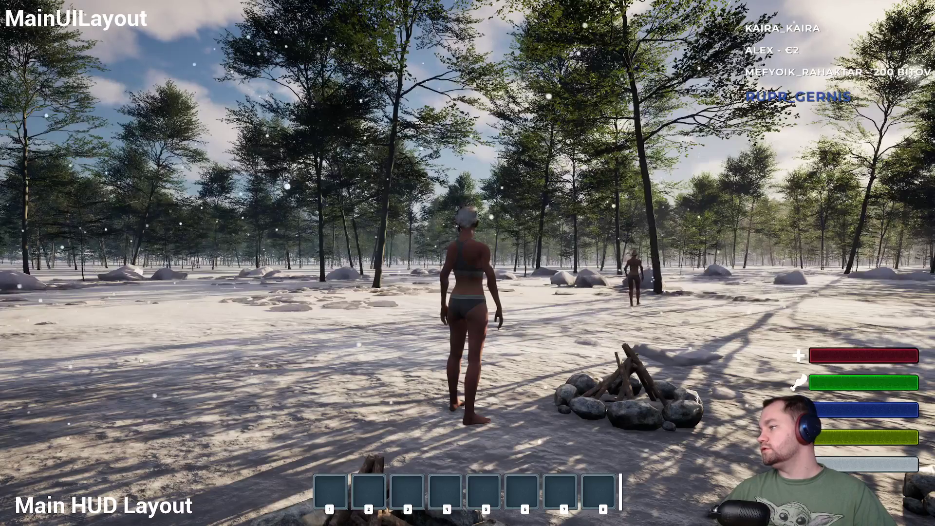
Use hotbar item 1 to light and place campfires during the two-player session
key("1")
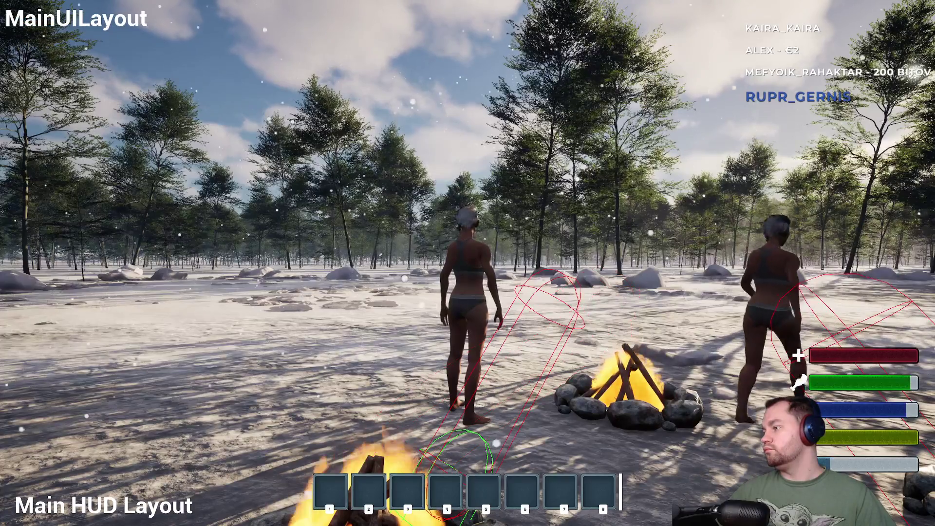
key("super")
key("Escape")
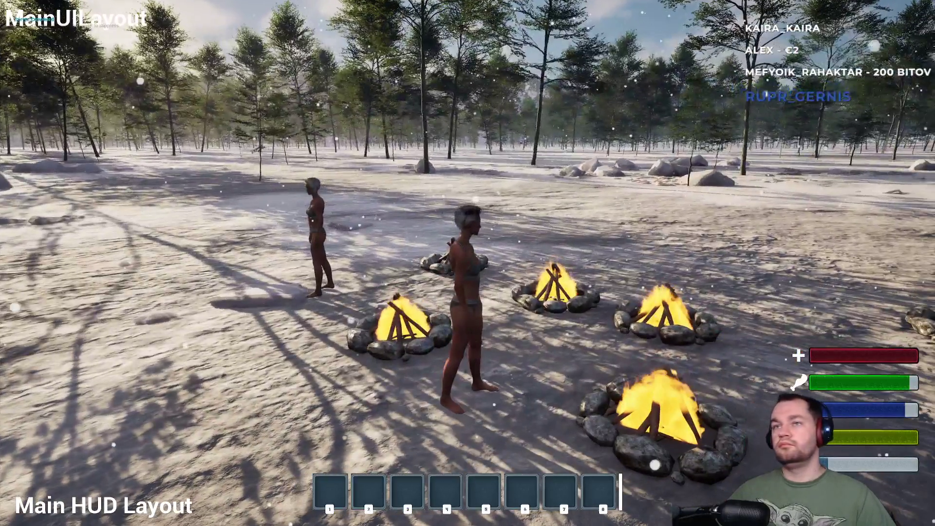
key("super")
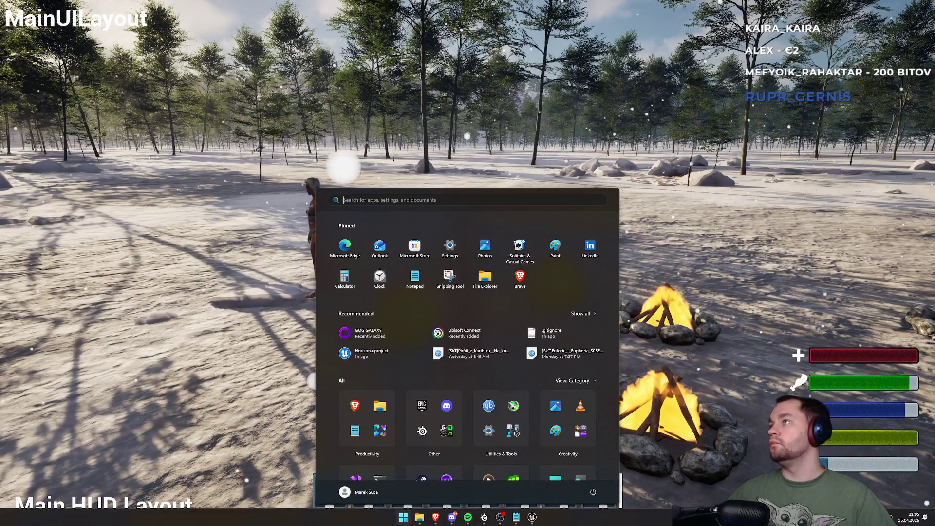
key("Escape")
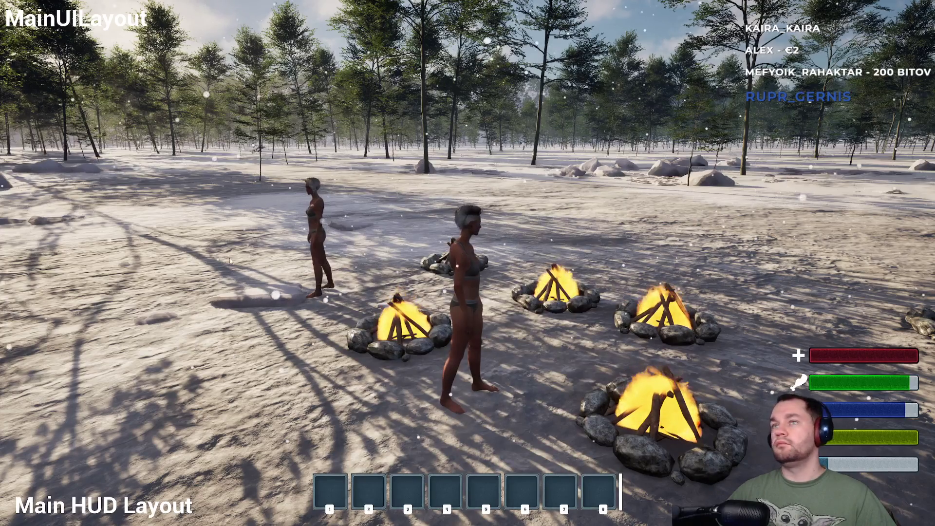
key("super")
key("Escape")
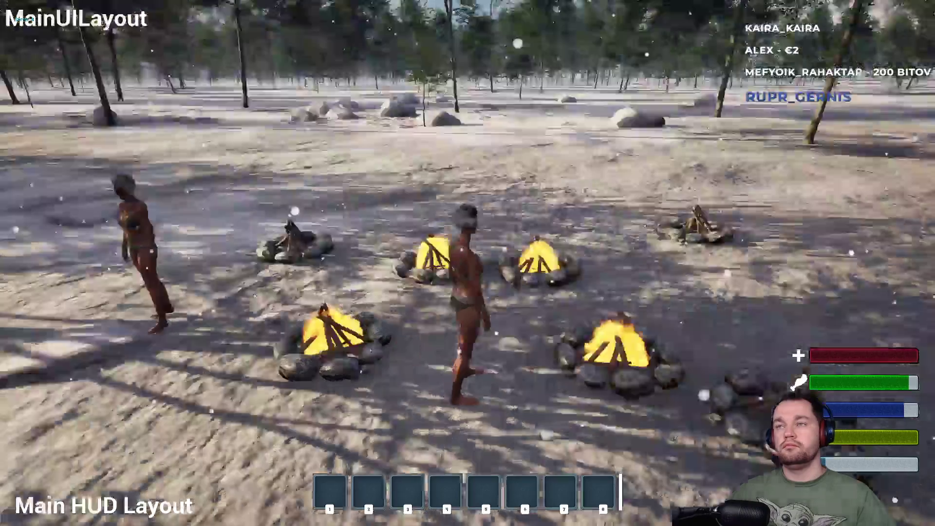
key("w")
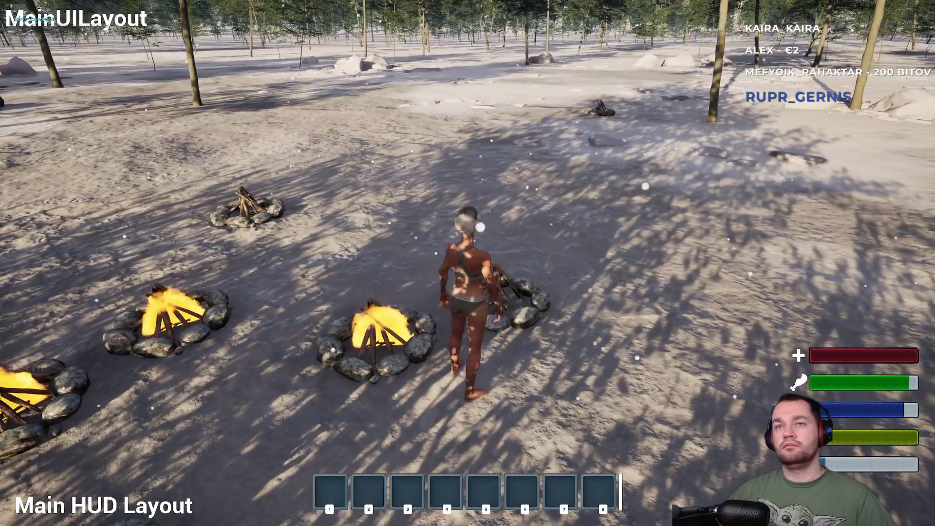
key("w")
key("w")
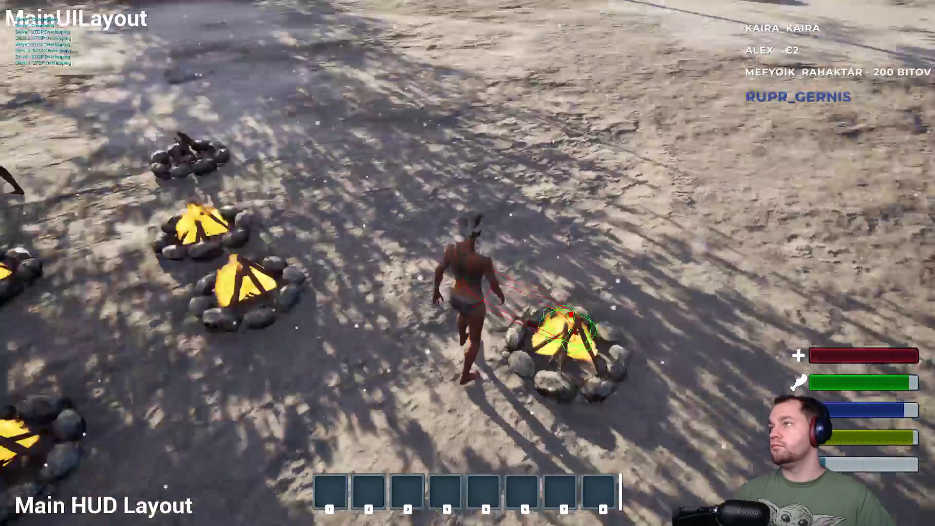
key("w")
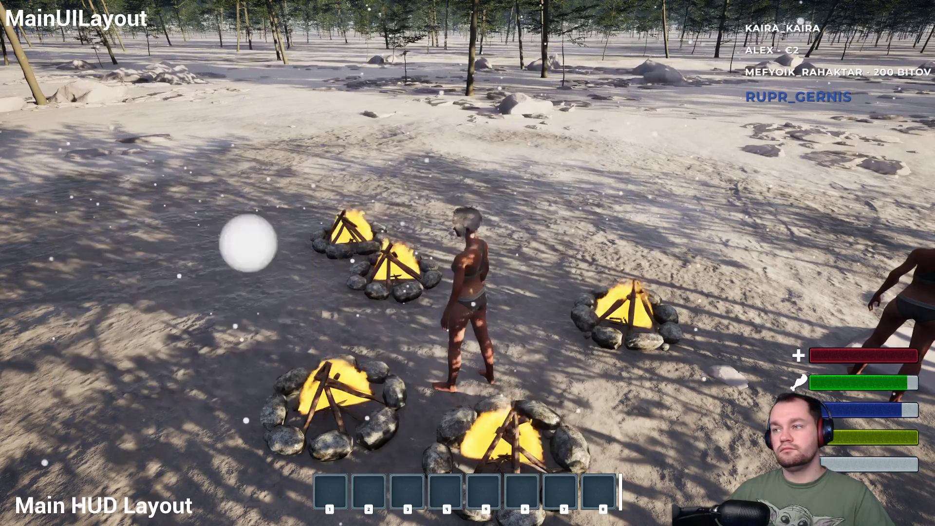
key("w")
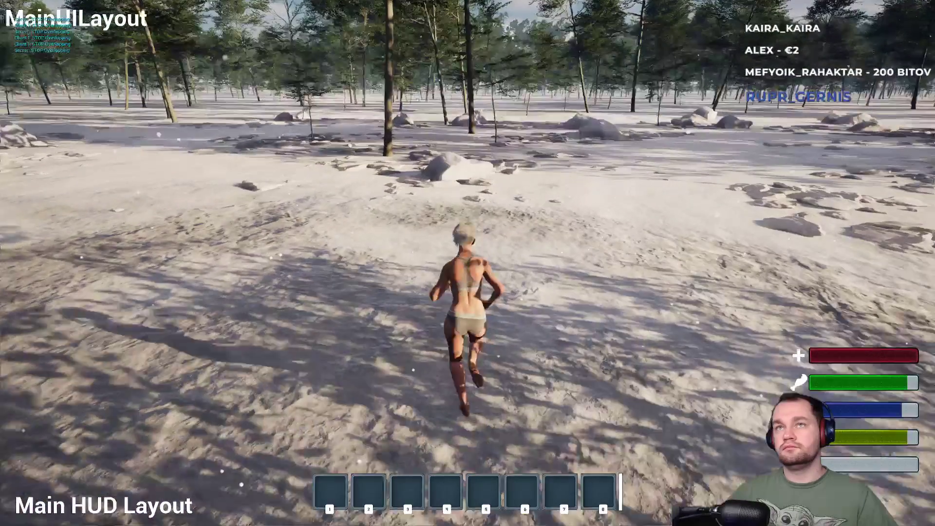
key("w")
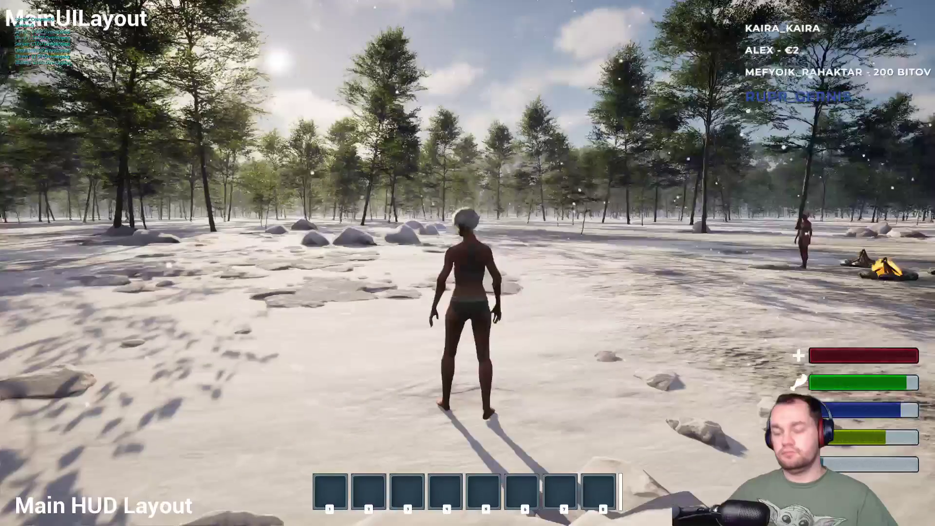
Open and close the inventory and stats panel, then walk toward the campfires
key("i")
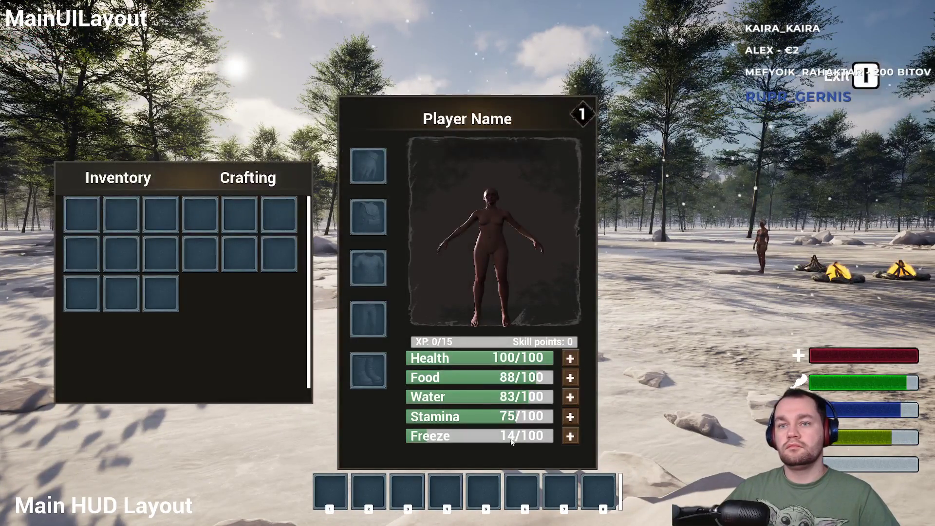
key("i")
key("i")
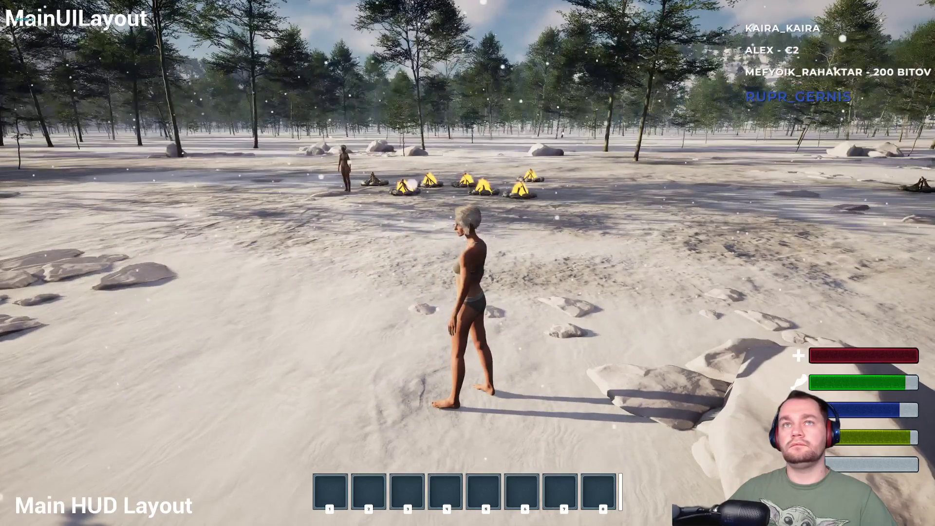
key("w")
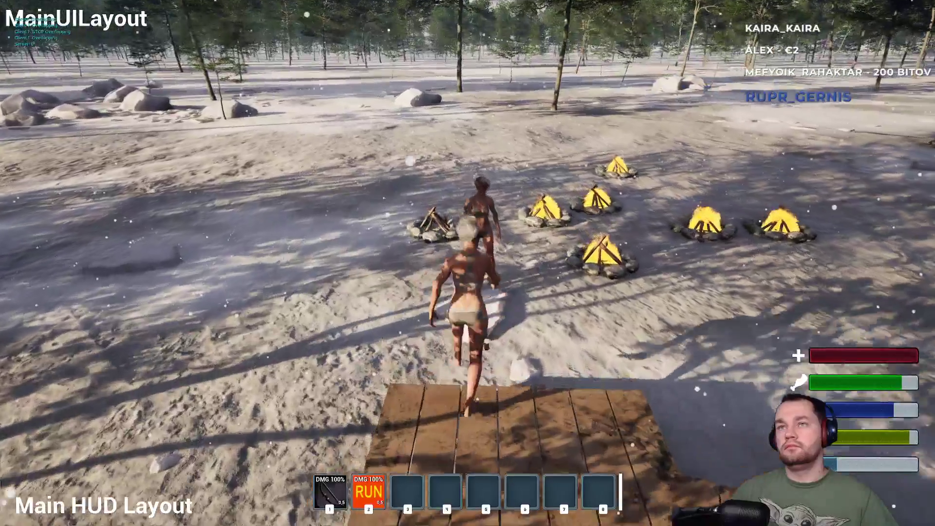
Walk off the platform, then draw the bow and aim it at the other character
key("w")
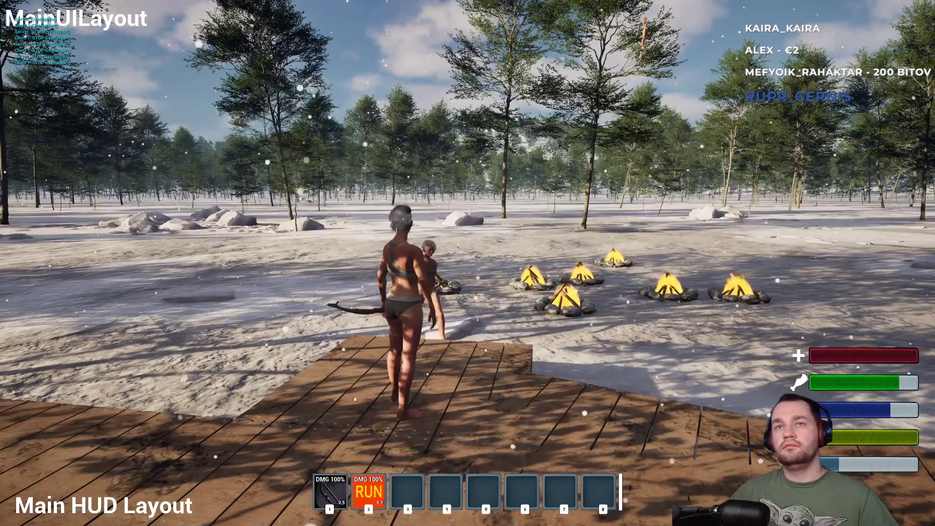
key("super")
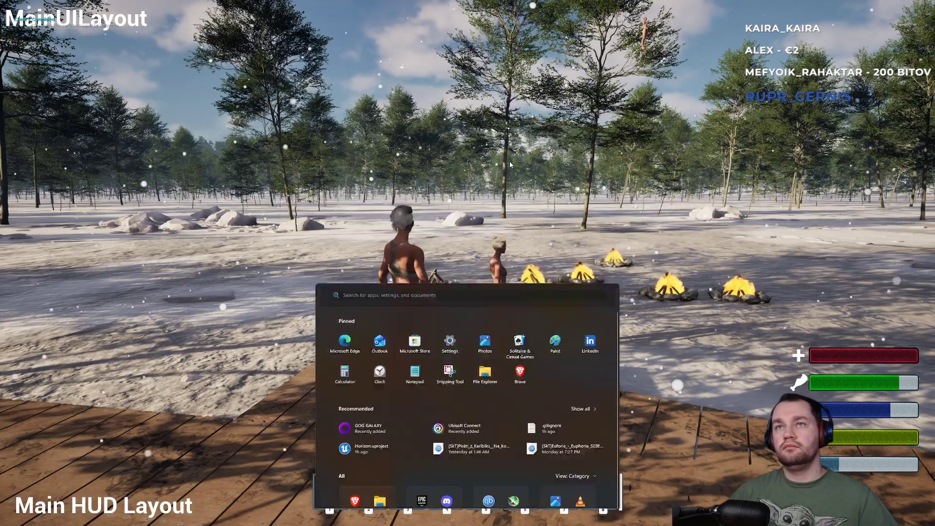
key("Escape")
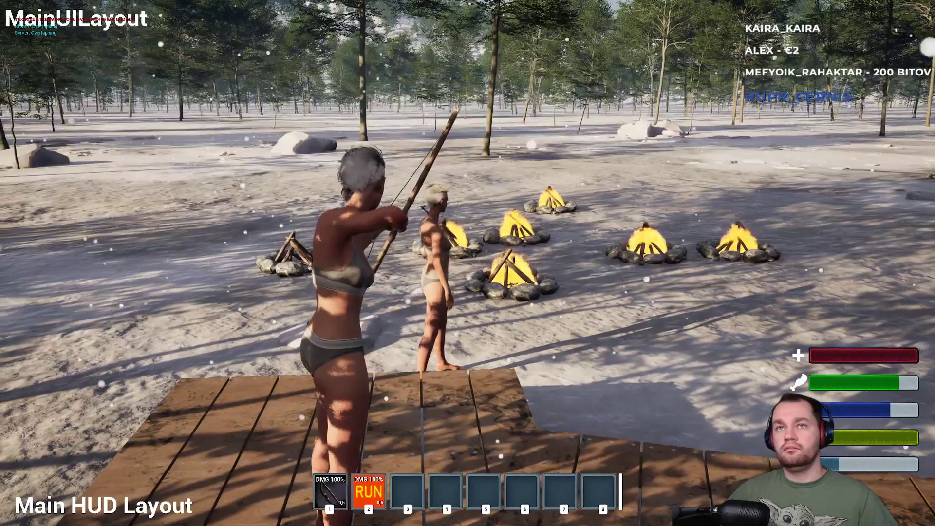
key("super")
key("Escape")
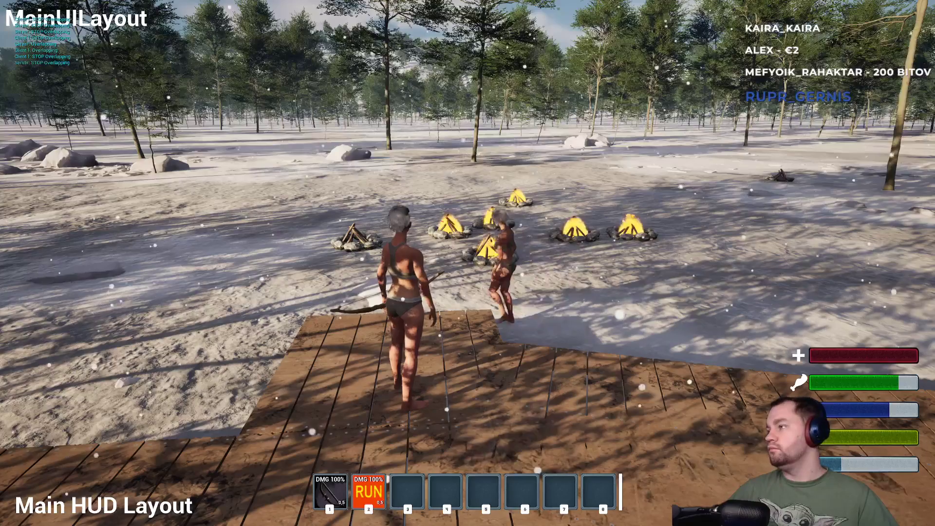
key("super")
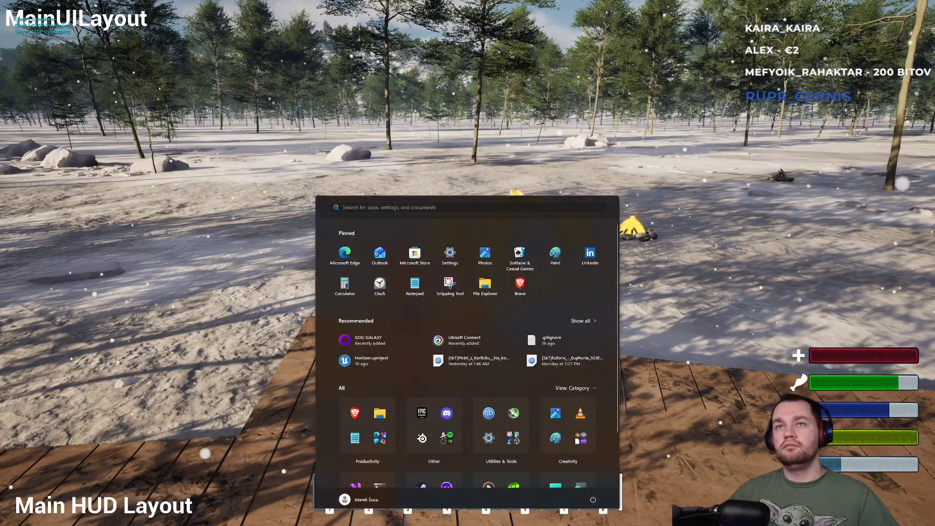
key("Escape")
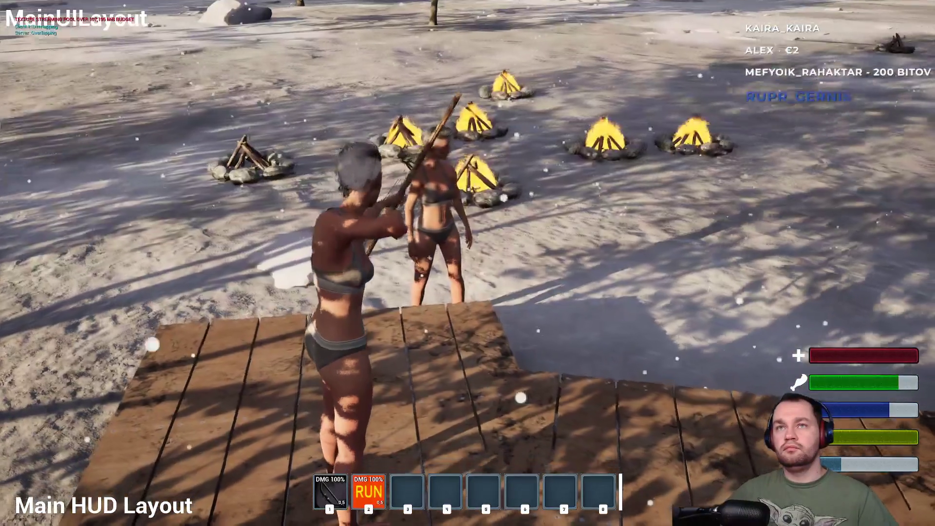
key("super")
key("Escape")
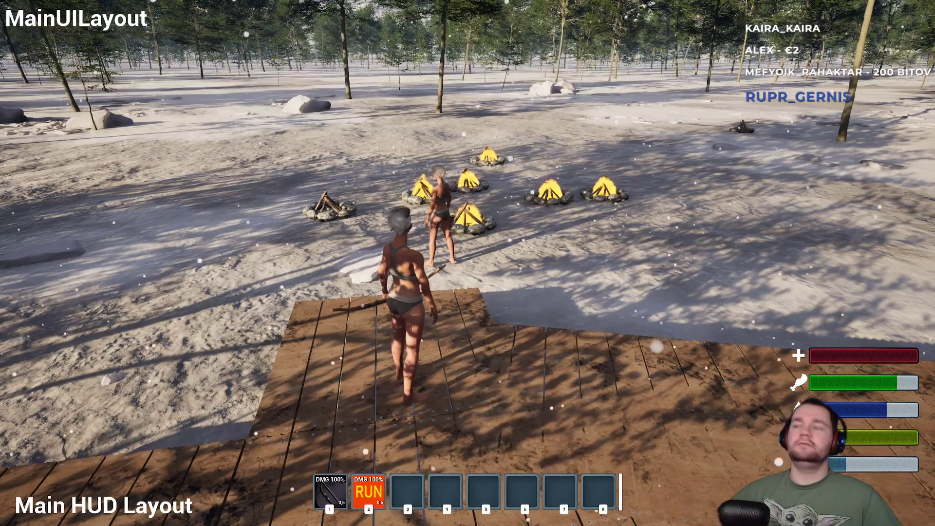
key("super")
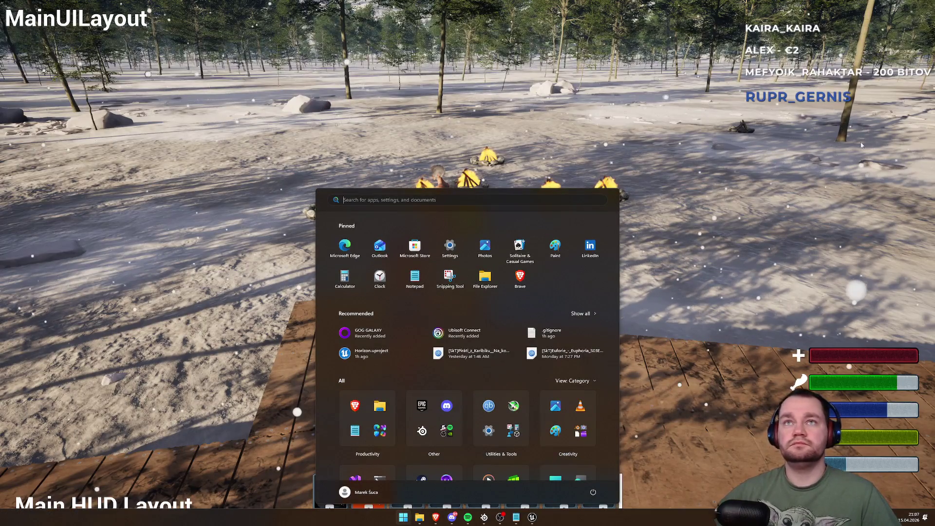
left_click(488, 60)
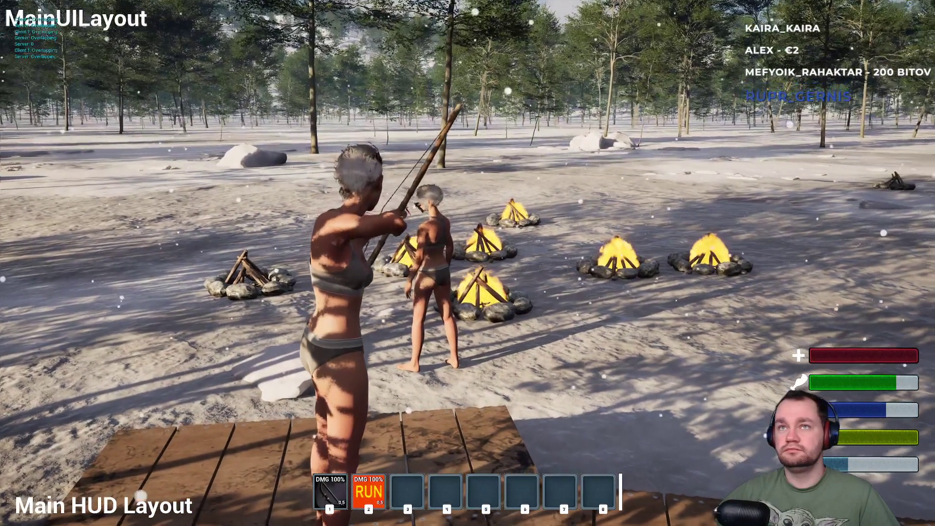
key("super")
key("super")
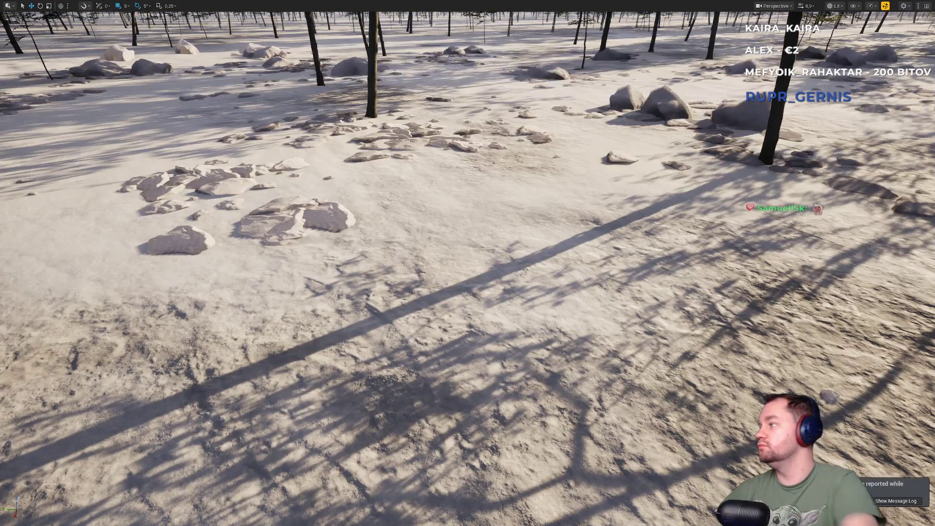
Tilt the viewport toward the forest horizon and restore the full editor layout with F11
key("super")
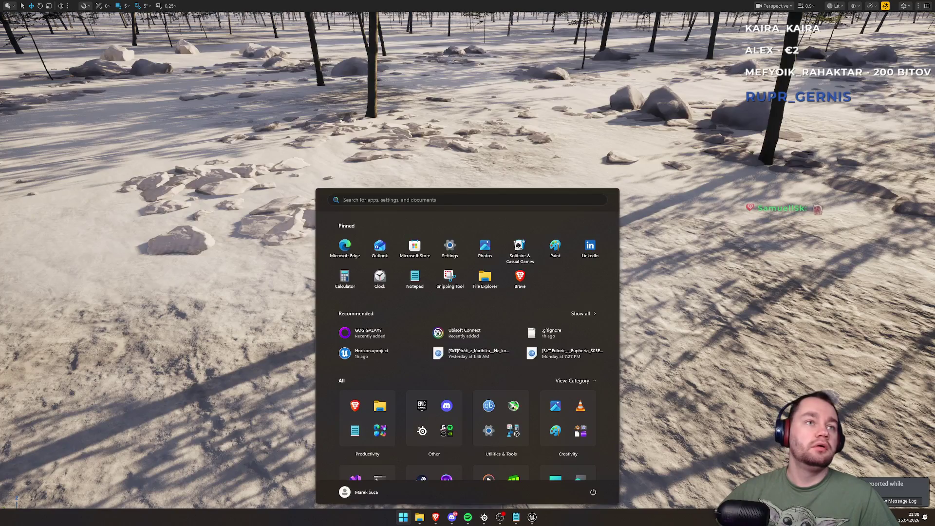
key("super")
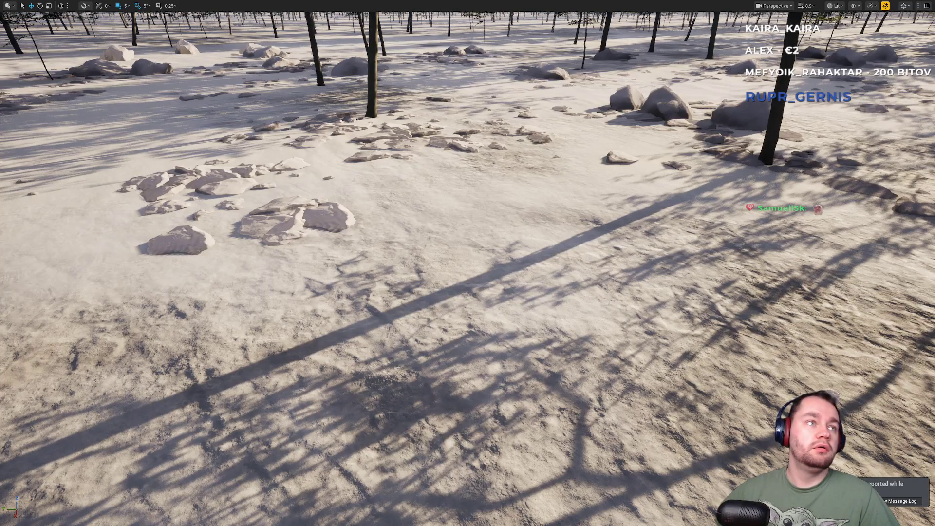
mouse_move(373, 184)
left_mouse_down()
mouse_move(372, 147)
mouse_move(372, 184)
left_mouse_up()
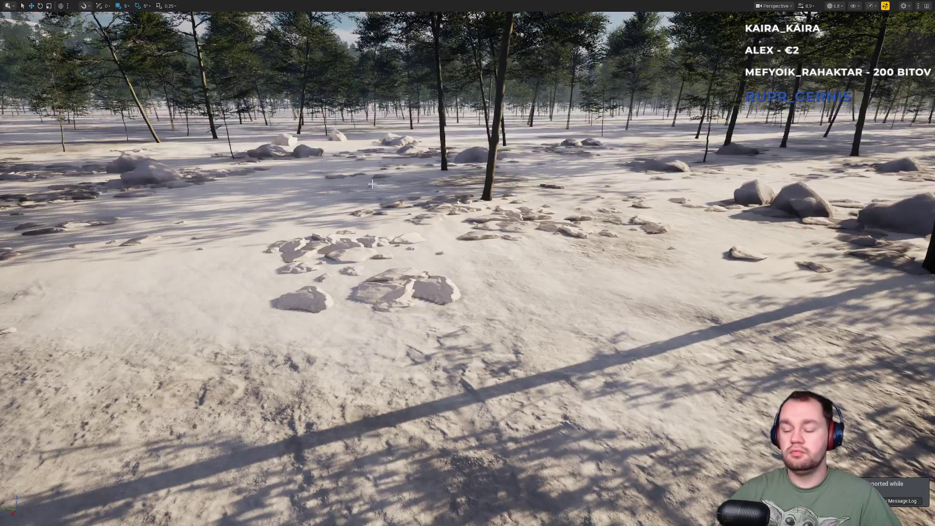
key("F11")
left_click(392, 404)
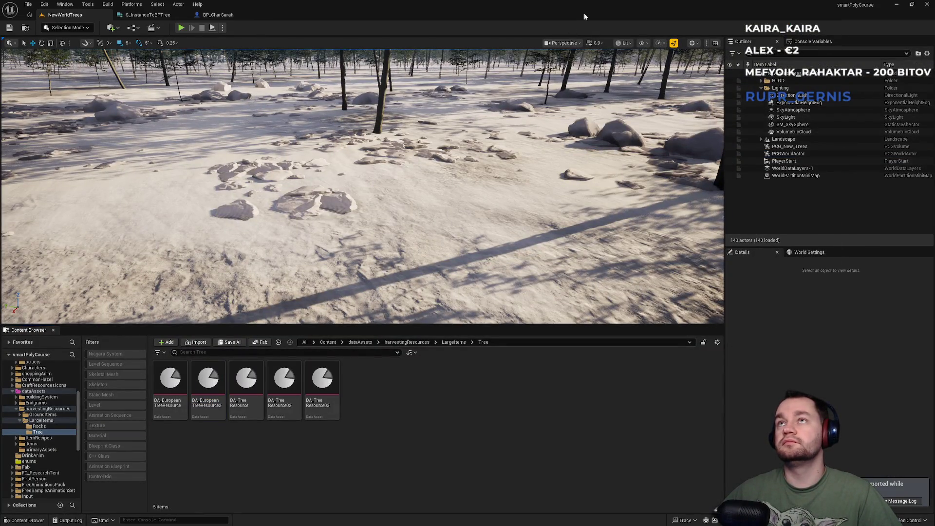
scroll(363, 187, "down", 2)
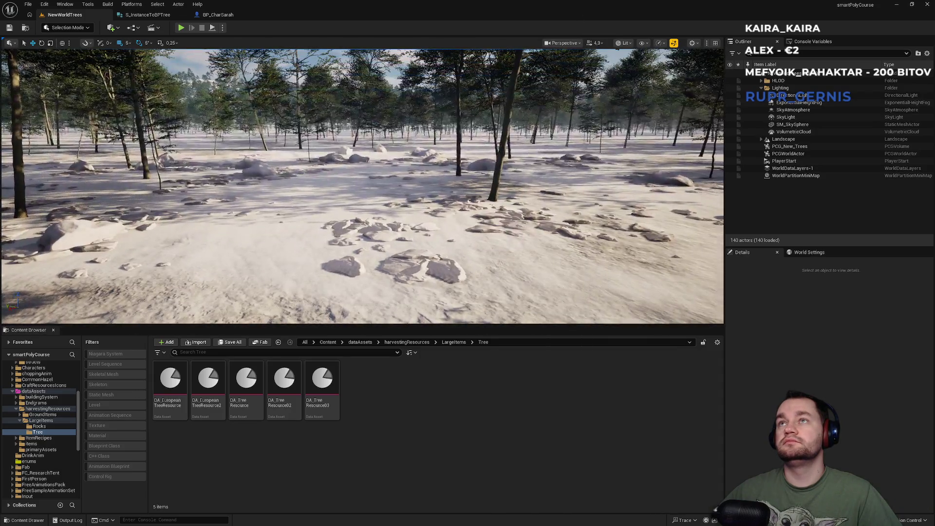
scroll(363, 187, "down", 2)
scroll(363, 187, "down", 1)
type("git statu")
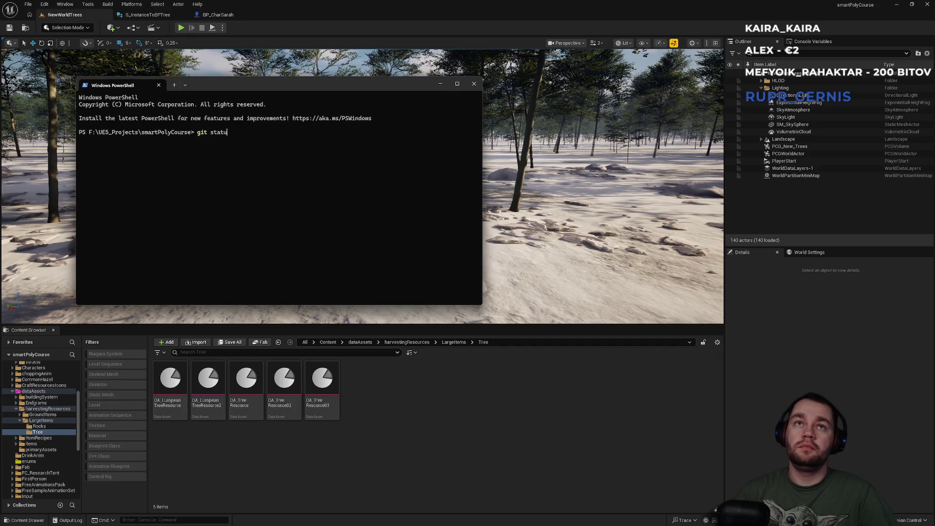
Run git status in smartPolyCourse and review the modified and untracked assets
type("s")
key("Return")
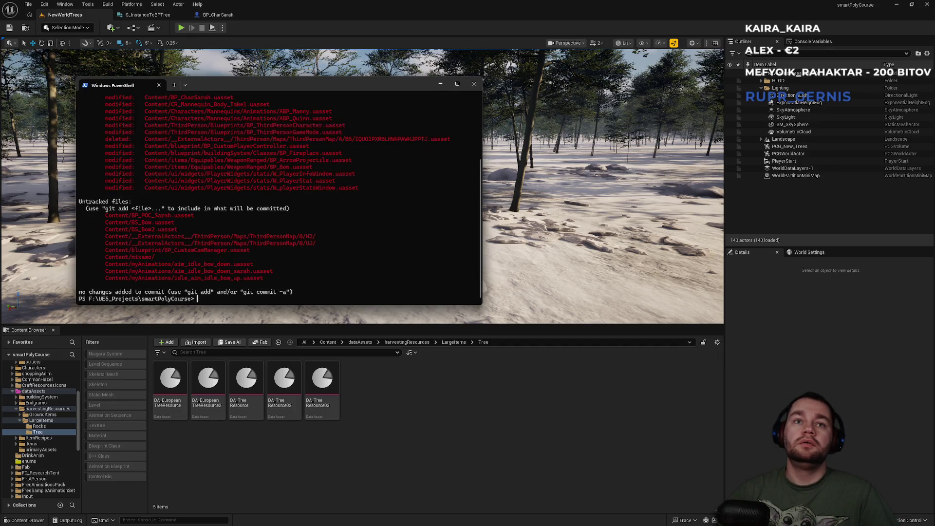
scroll(322, 258, "up", 5)
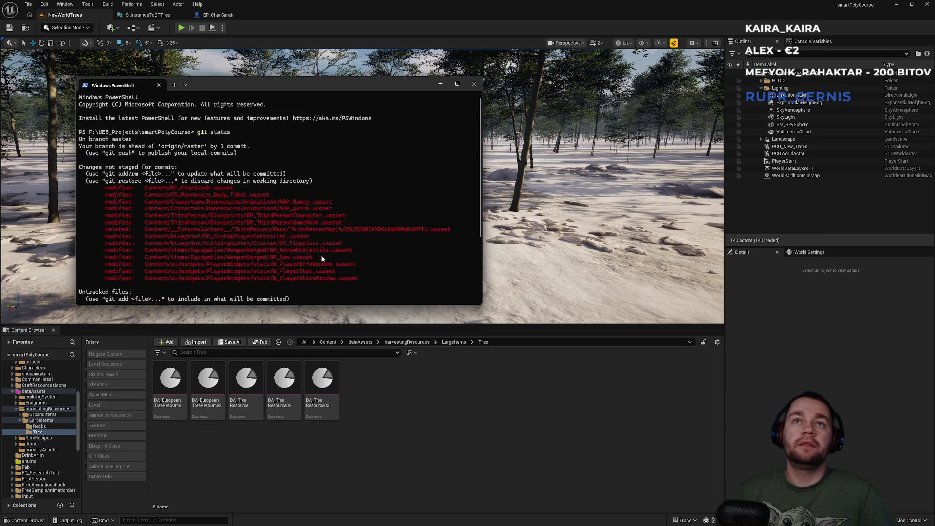
scroll(320, 257, "down", 1)
scroll(319, 256, "down", 3)
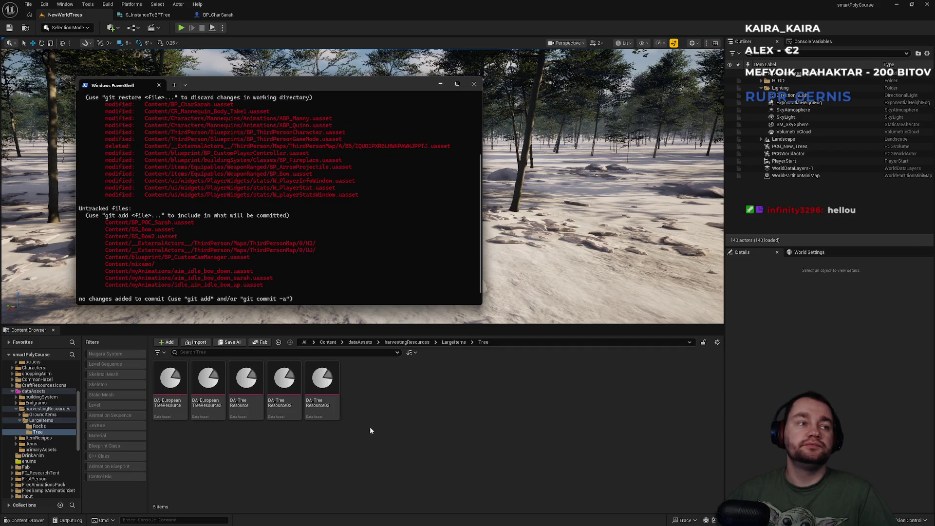
Minimize the Unreal editor and the PowerShell window
left_click(529, 494)
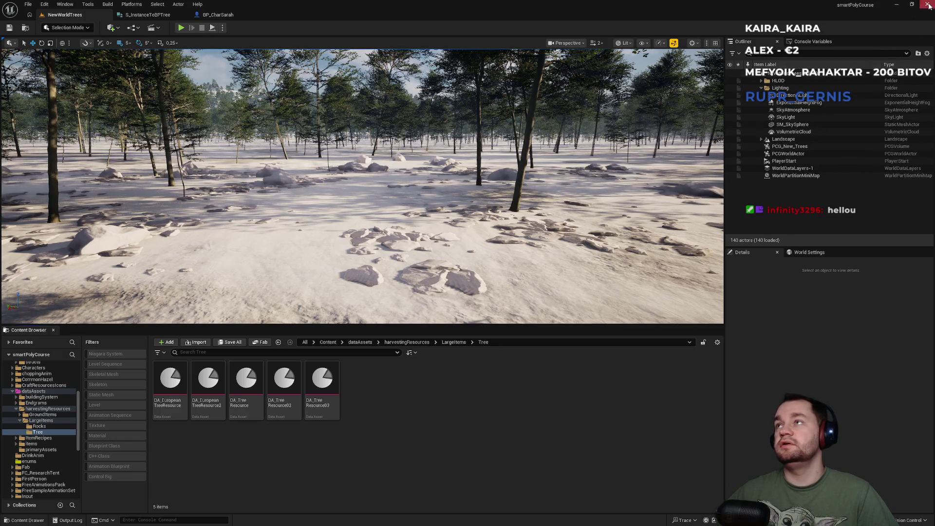
key("super+Down")
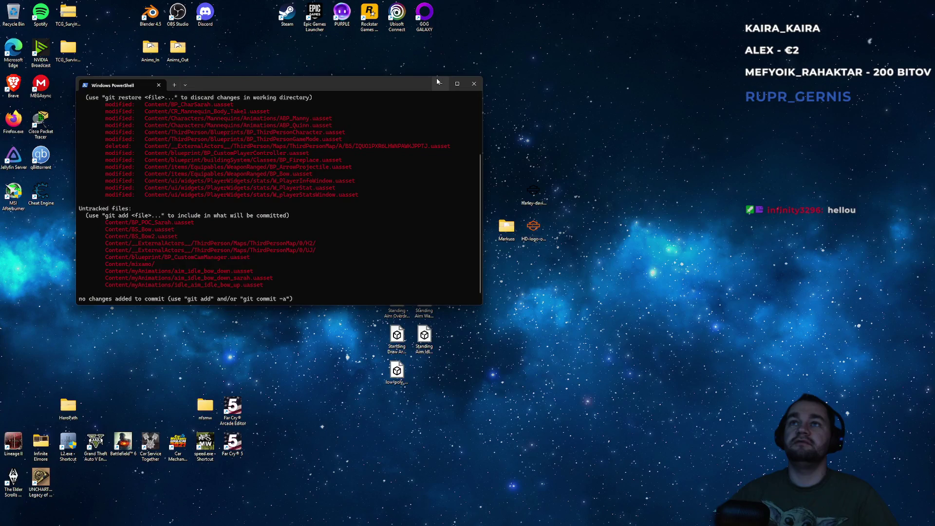
key("super+Down")
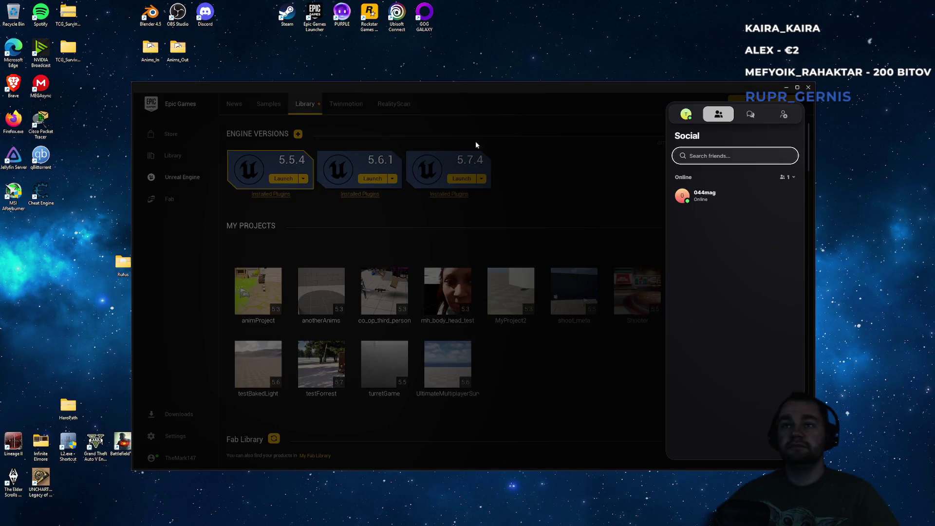
Hide the friends list to view the Library projects, then open the smartPolyCourse folder in File Explorer
left_click(624, 164)
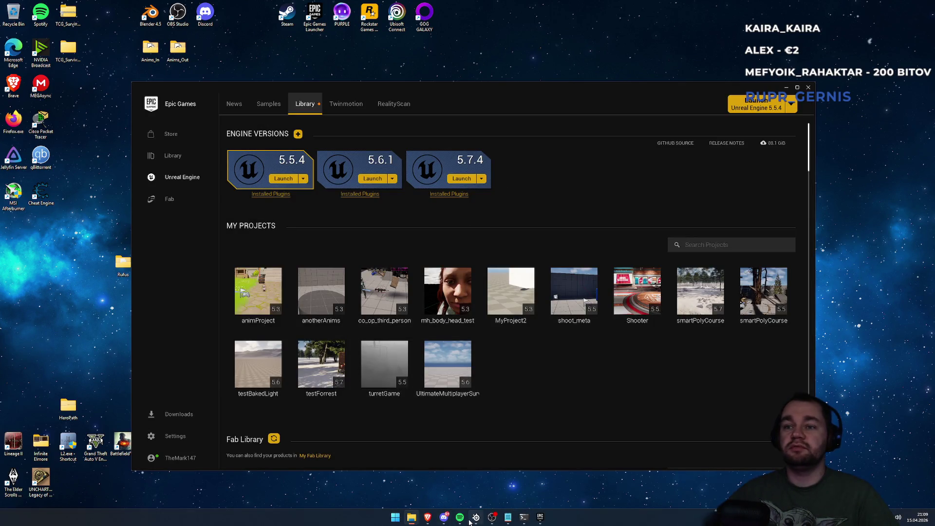
mouse_move(414, 520)
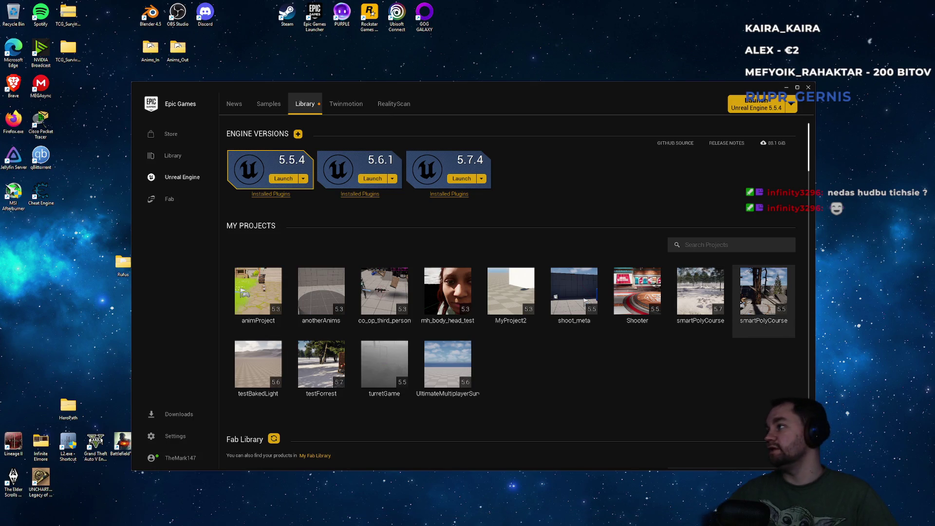
key("super")
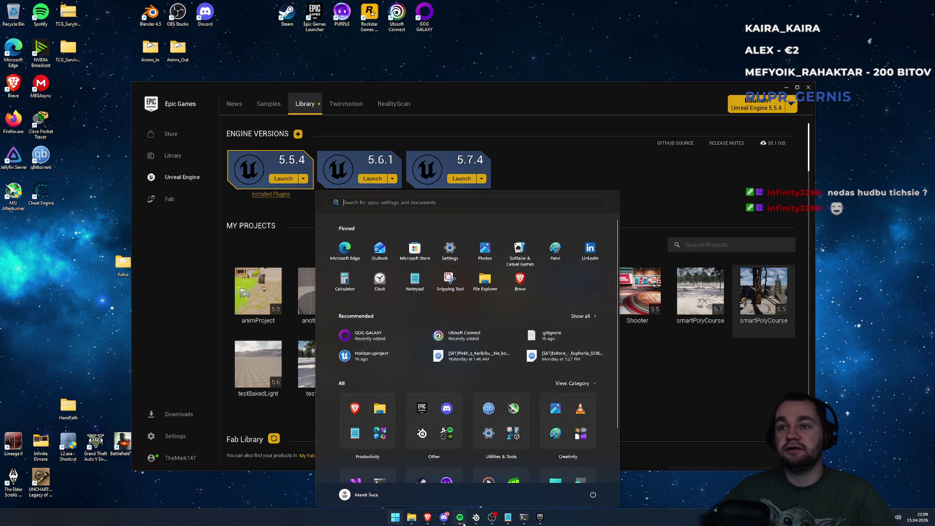
key("super")
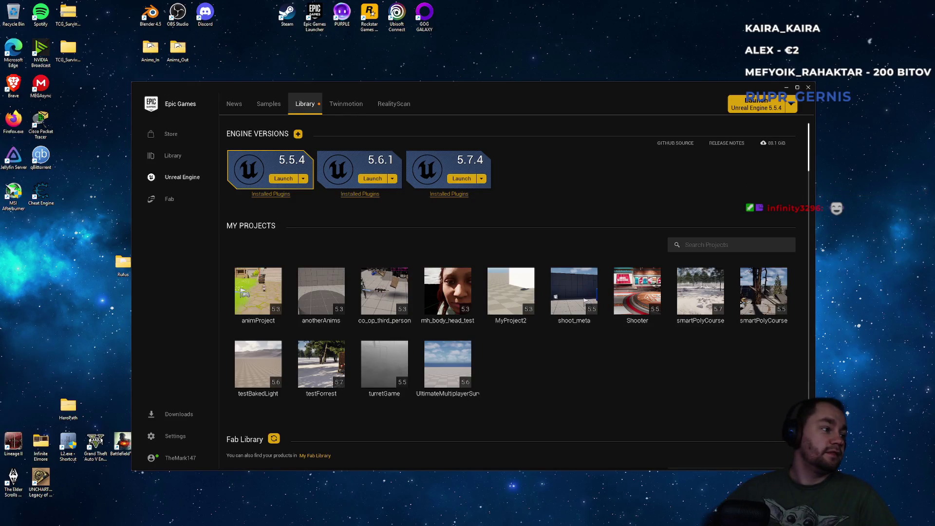
key("super")
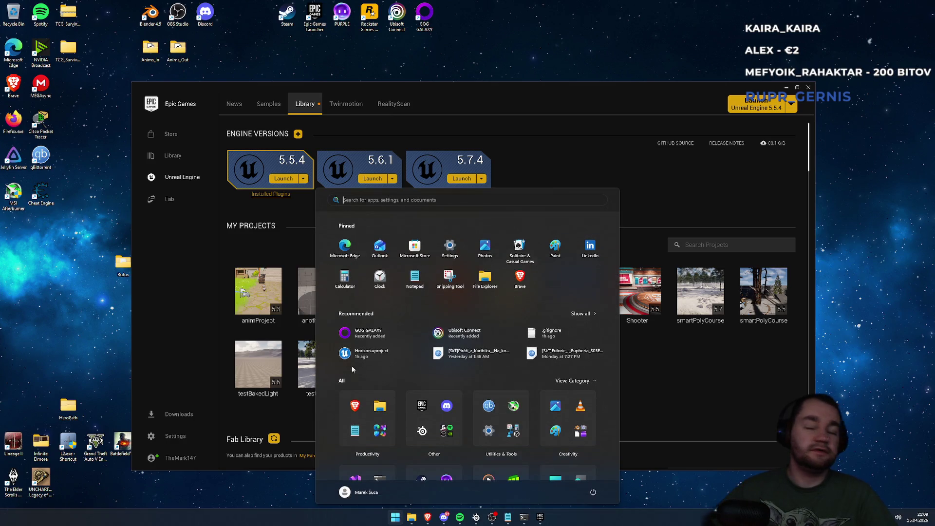
key("super")
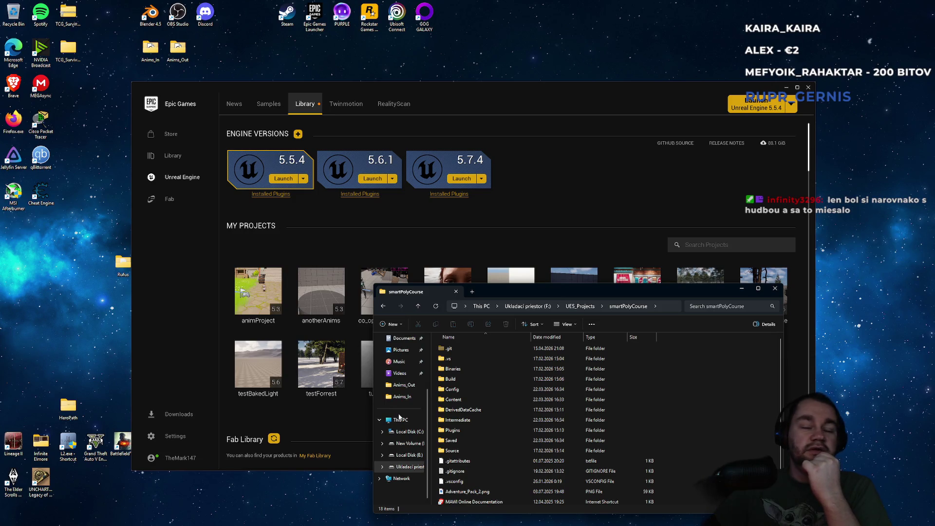
Open Horizon.uproject from the Downloads > Horizon folder in Unreal Editor
scroll(397, 411, "up", 2)
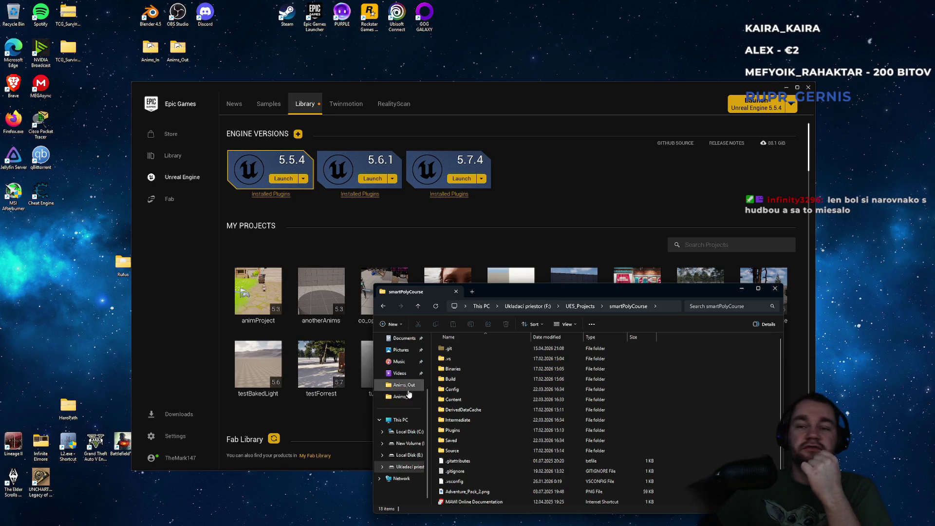
left_click(408, 399)
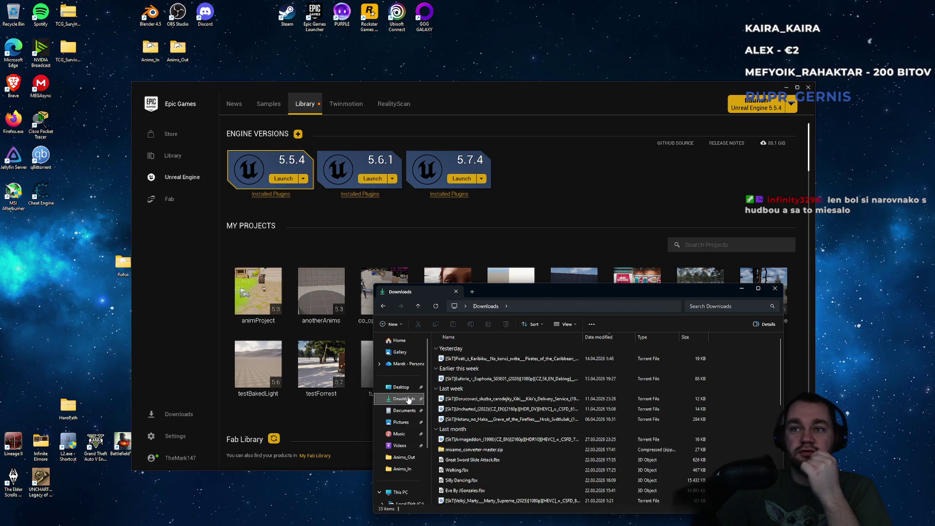
scroll(407, 429, "down", 3)
left_click(407, 432)
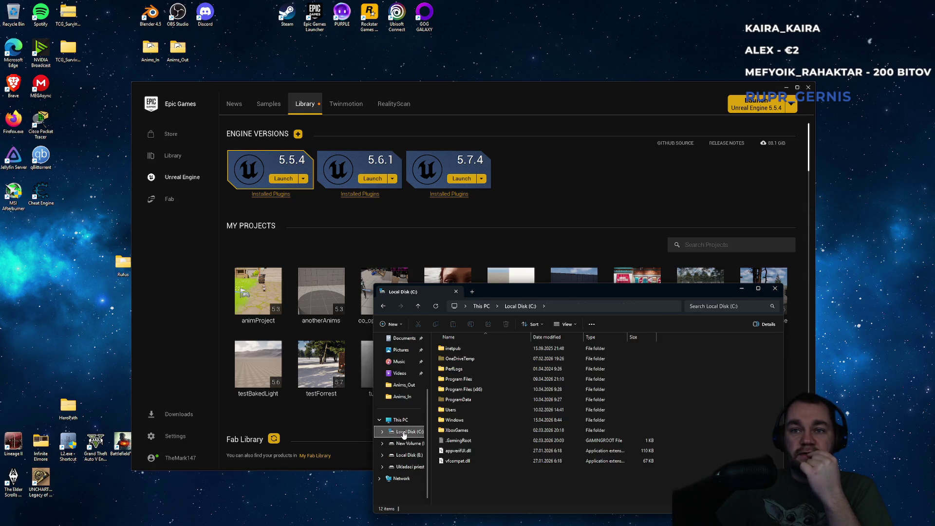
scroll(406, 390, "up", 3)
left_click(405, 362)
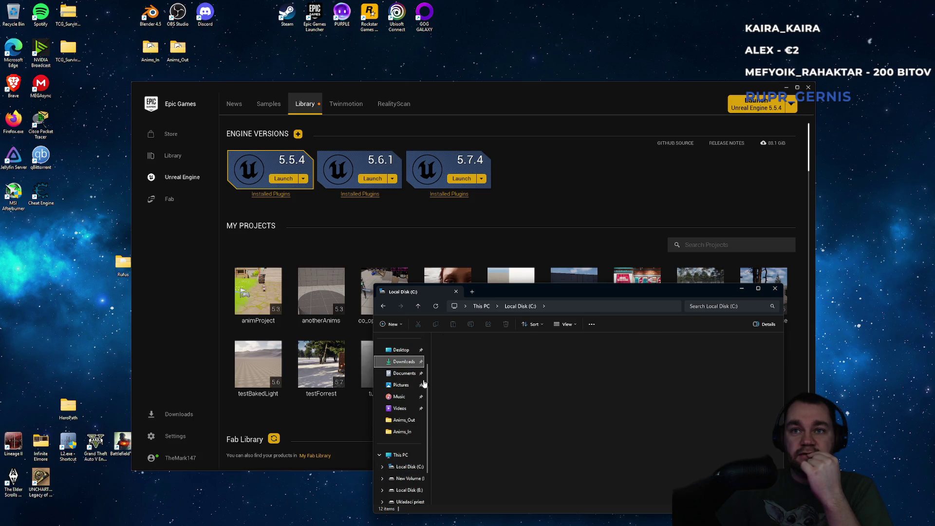
double_click(453, 441)
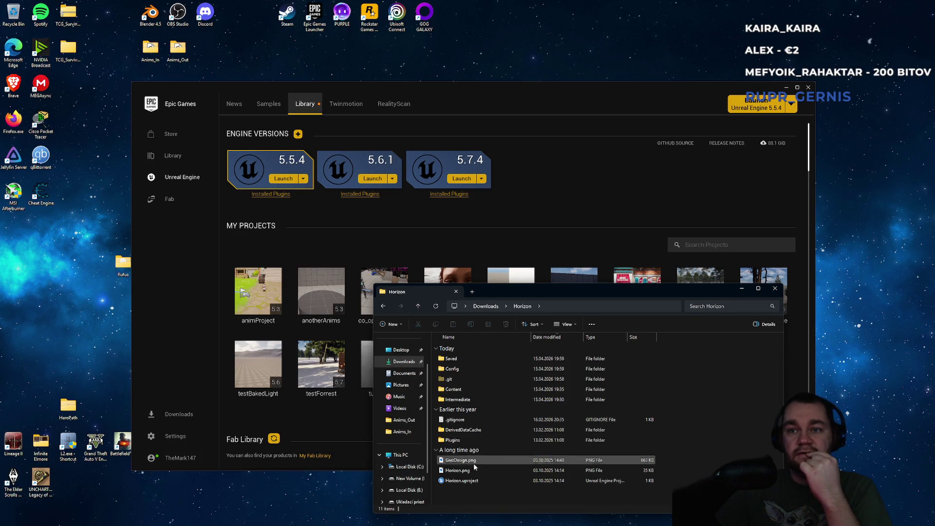
left_click(466, 481)
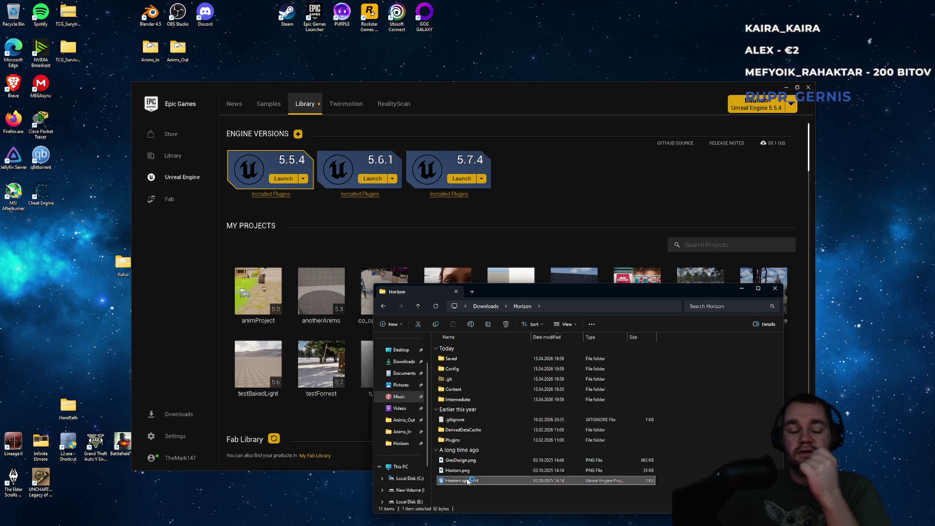
double_click(467, 482)
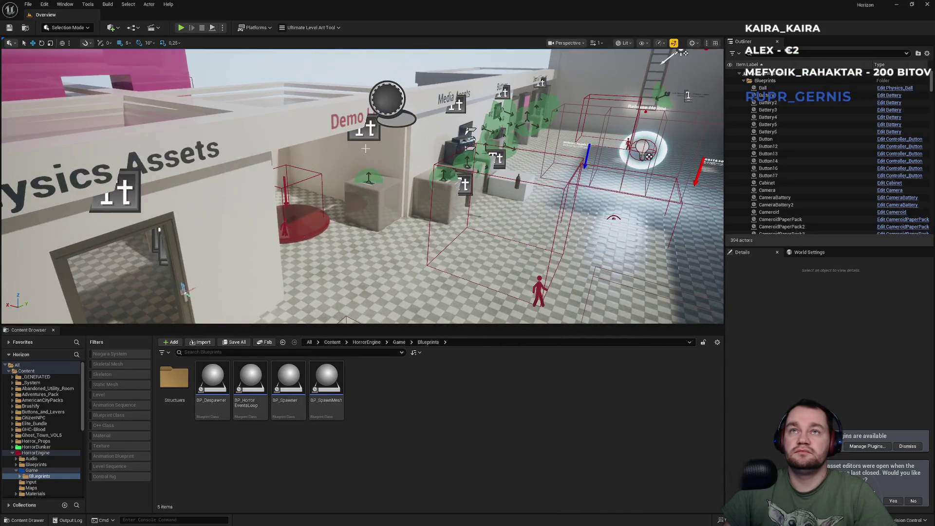
Select BP_Spawner, collapse its Meshes to Spawn list, and set Spawner Time to 3.0
left_click(222, 28)
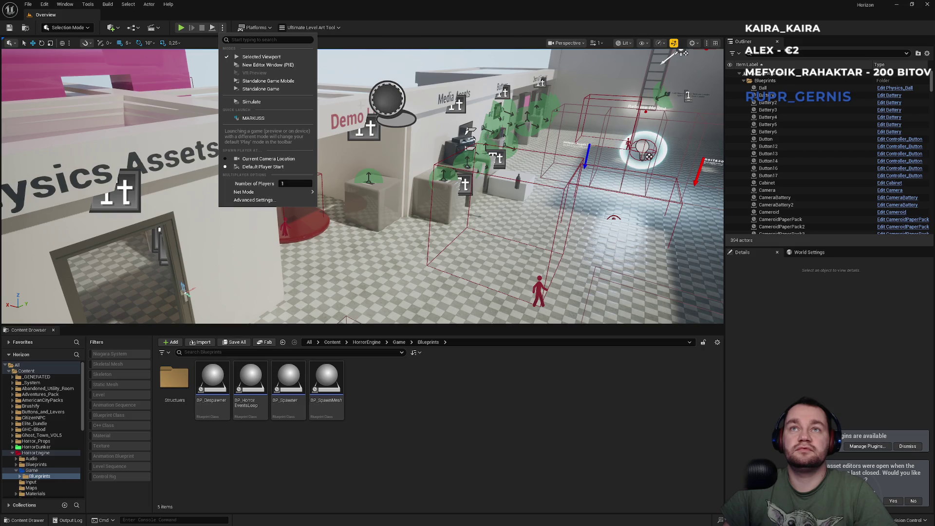
left_click(396, 112)
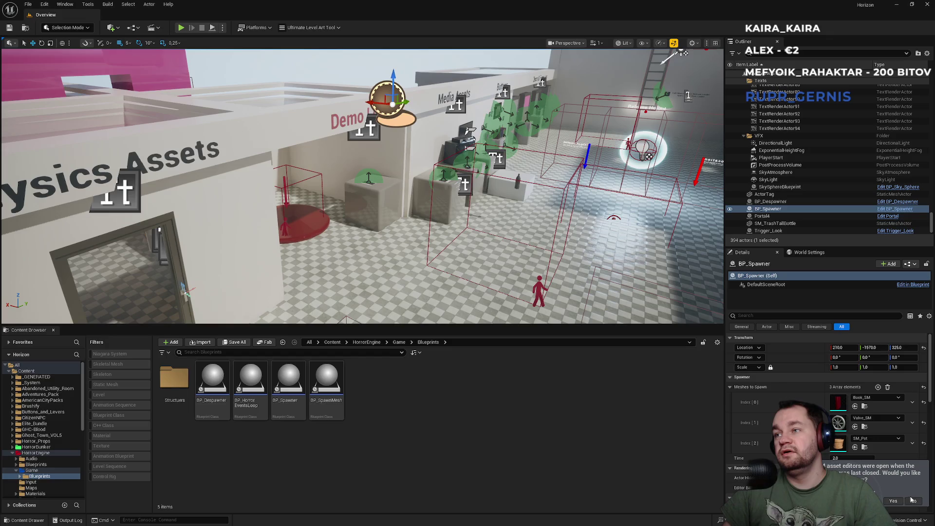
left_click(729, 387)
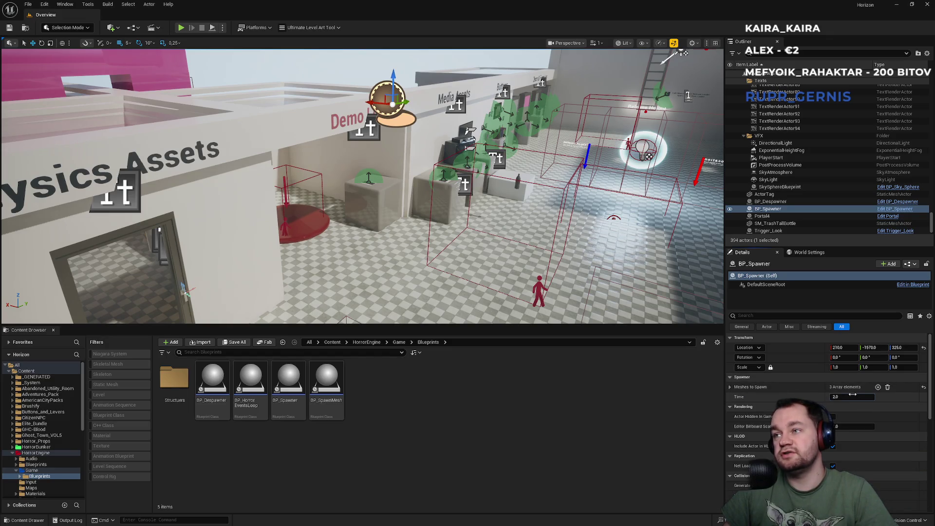
key("Tab")
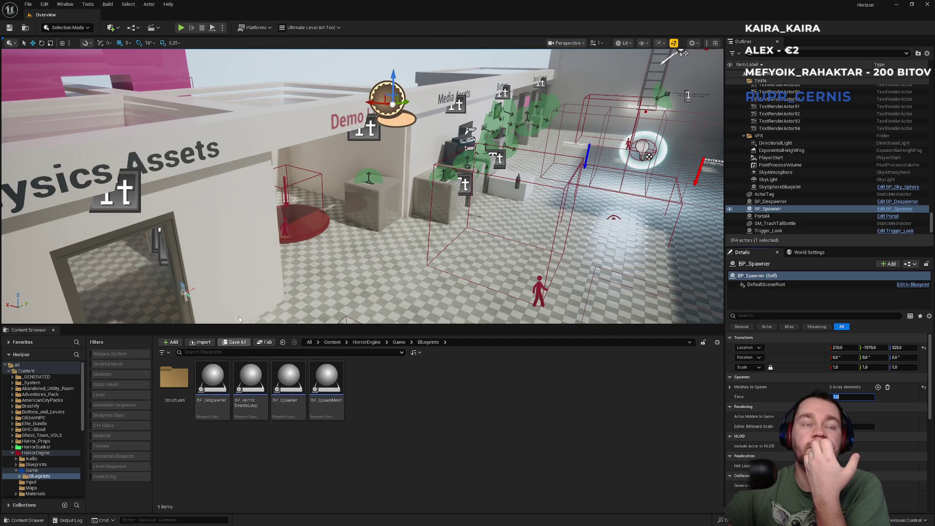
left_click(222, 27)
mouse_move(251, 193)
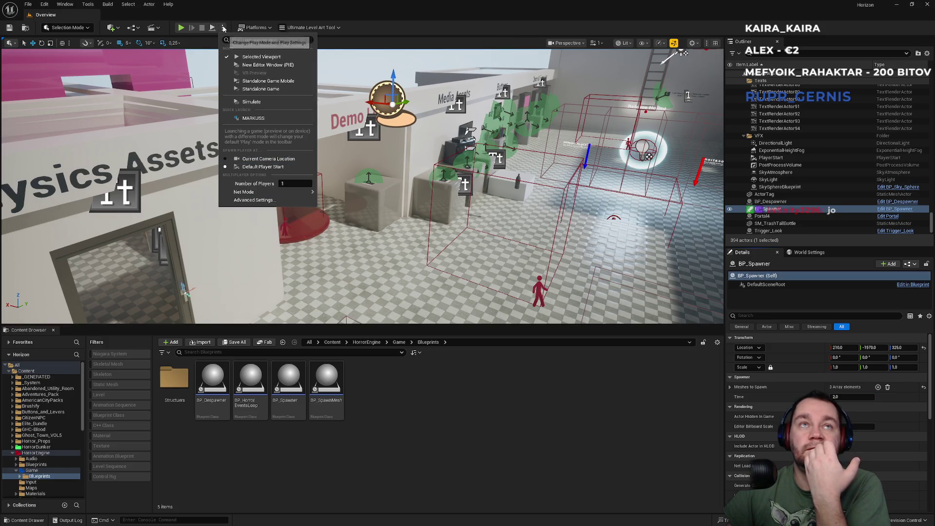
Simulate the hall fullscreen, watch books, pots and cart wheels spawn, then stop the simulation
left_click(252, 101)
mouse_move(330, 186)
left_mouse_down()
mouse_move(304, 200)
mouse_move(305, 180)
mouse_move(267, 158)
mouse_move(283, 187)
left_mouse_up()
key("F11")
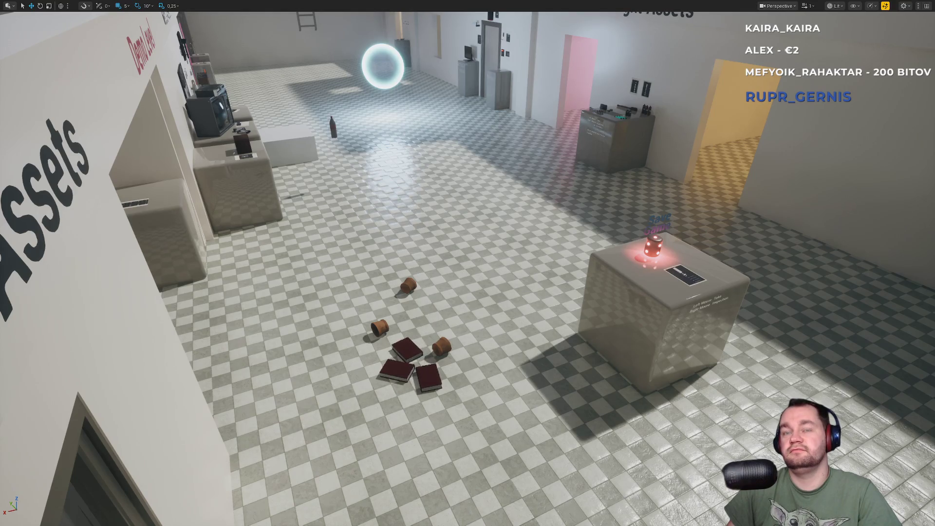
scroll(468, 263, "down", 2)
scroll(468, 263, "up", 3)
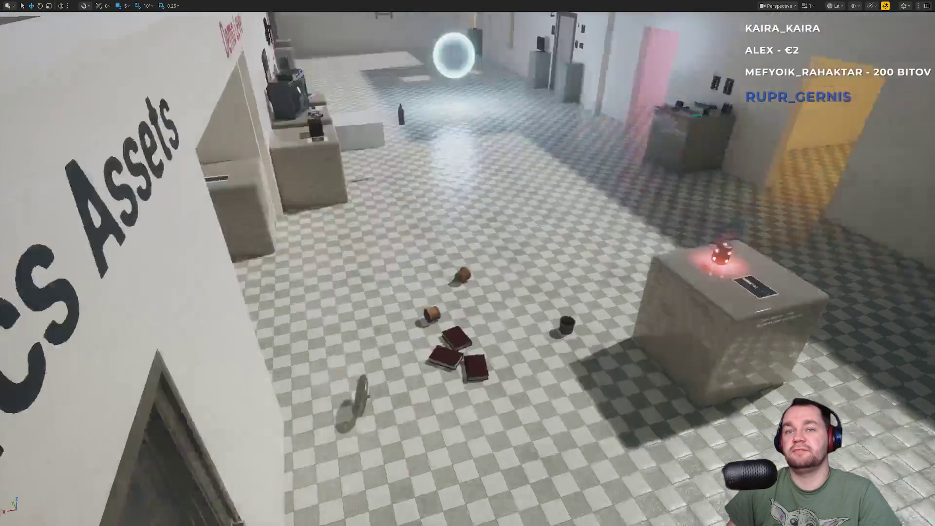
scroll(468, 263, "down", 2)
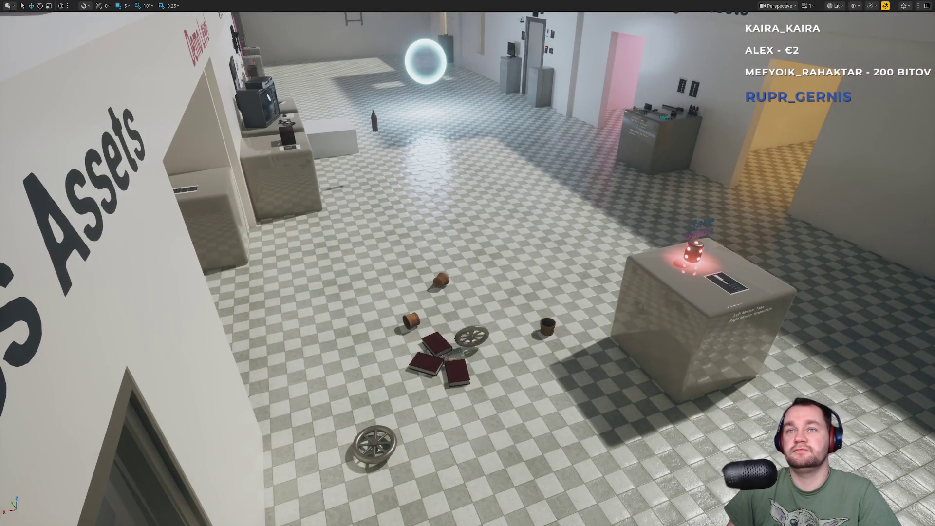
scroll(468, 263, "down", 1)
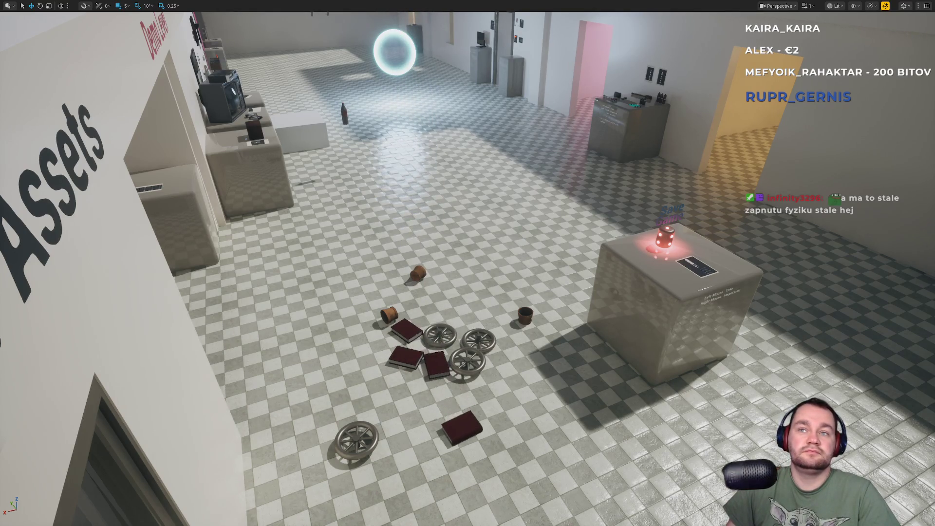
scroll(468, 263, "down", 1)
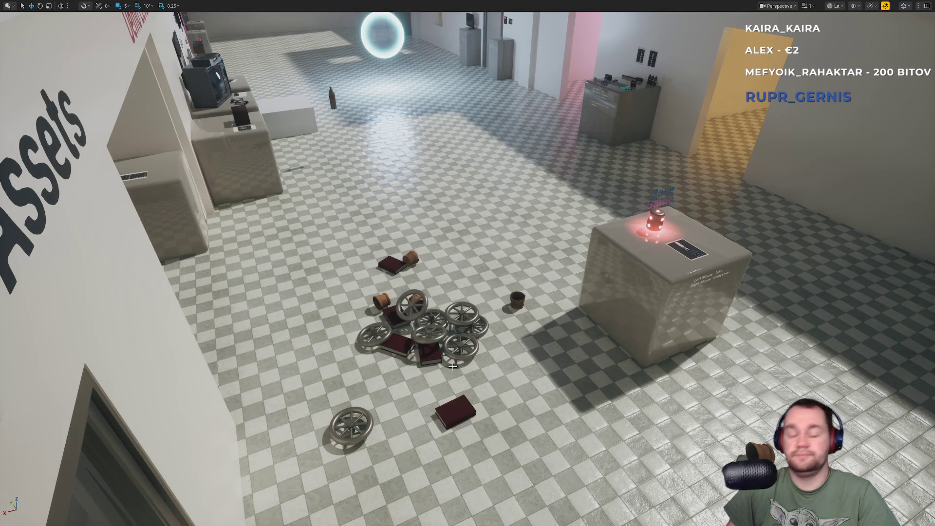
key("F11")
key("Escape")
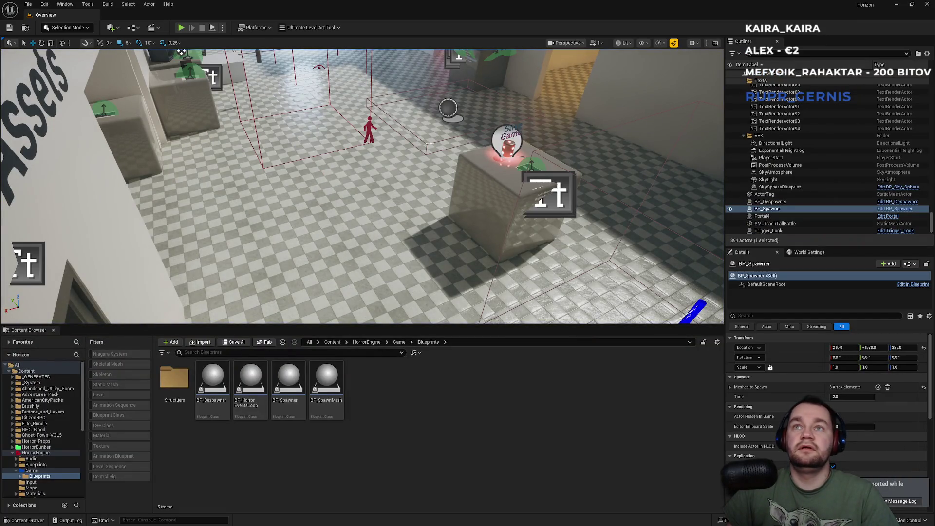
Move BP_Despawner down onto the floor in front of the display box
left_click(439, 100)
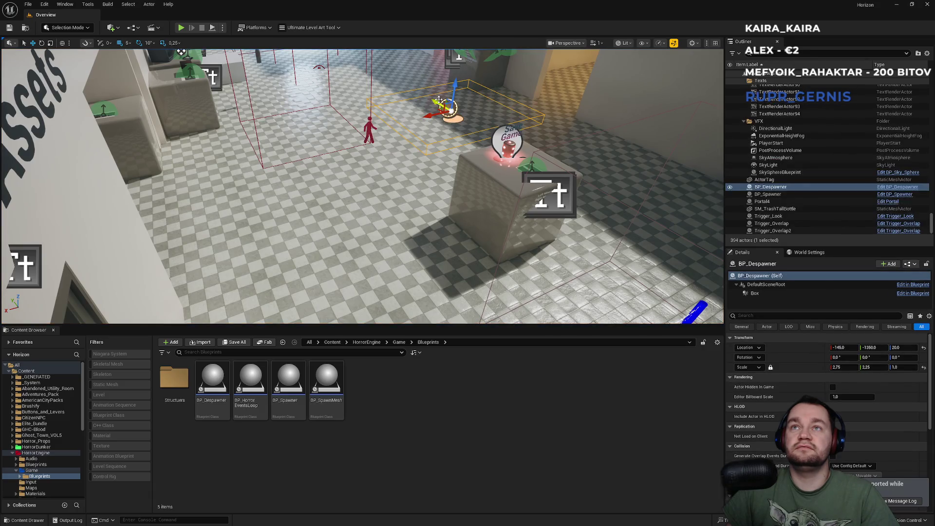
mouse_move(439, 100)
left_mouse_down()
mouse_move(415, 146)
mouse_move(350, 201)
left_mouse_up()
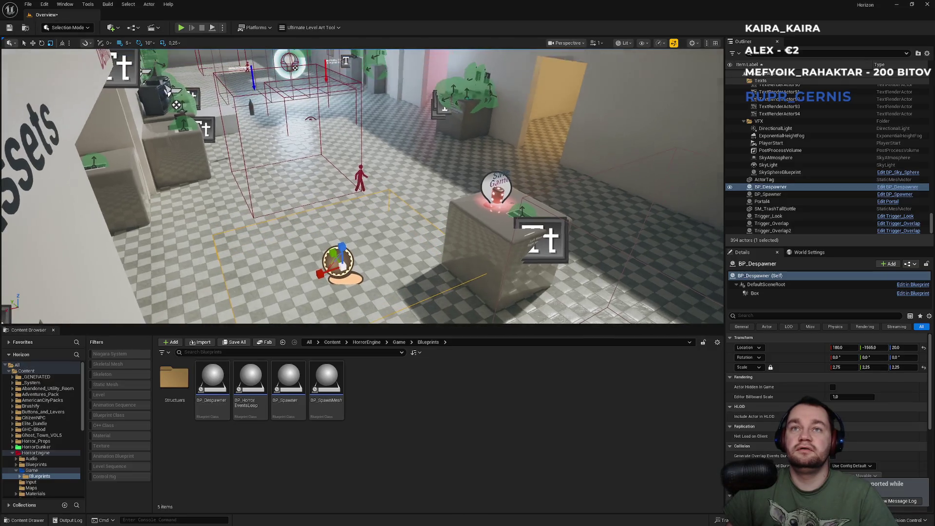
left_click(410, 176)
key("F11")
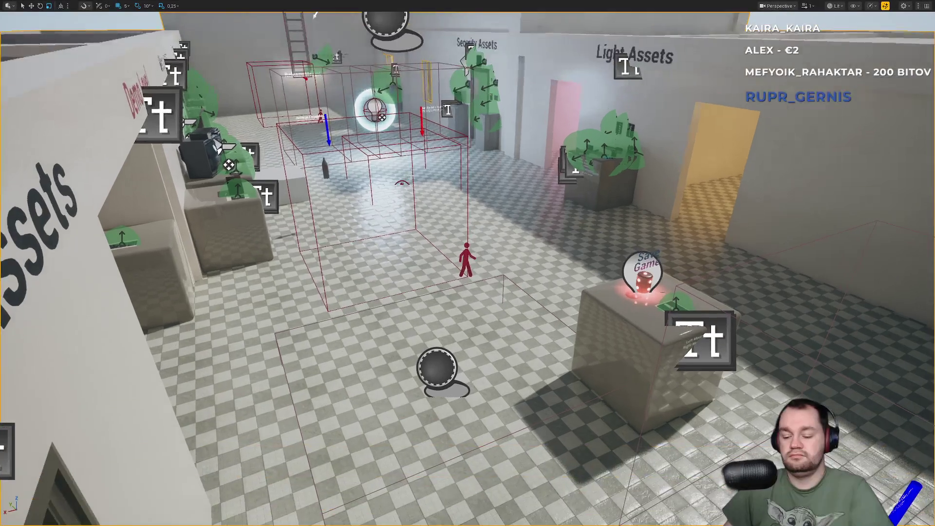
key("F11")
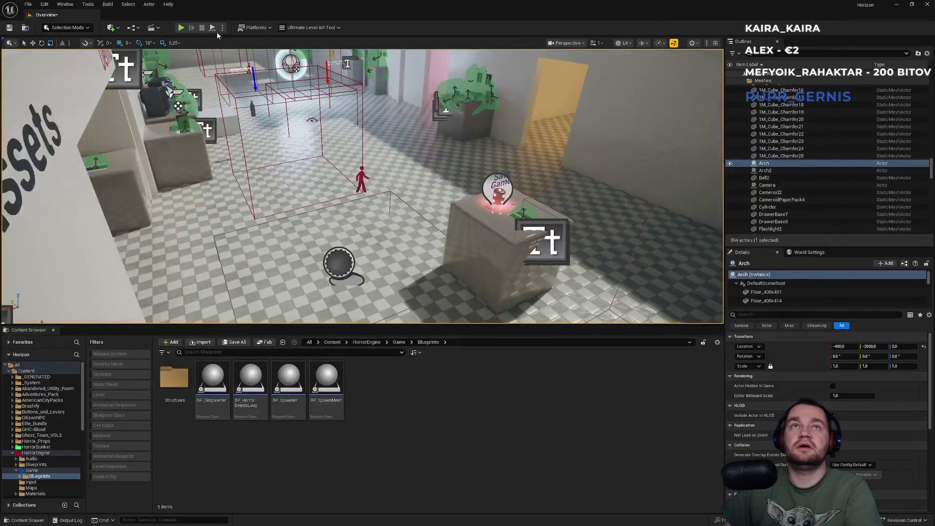
Run a new fullscreen simulation showing the spawner cycling a wheel, book and pot
left_click(223, 29)
left_click(248, 106)
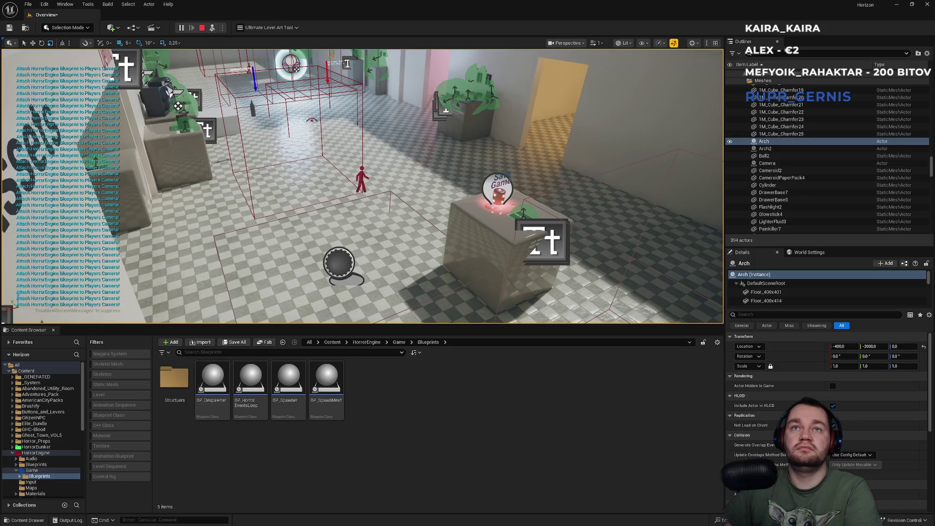
key("F11")
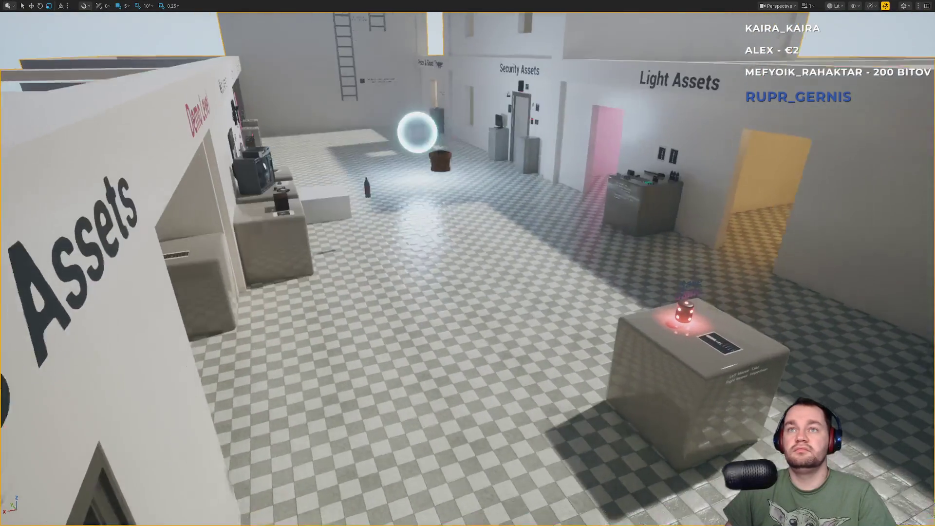
scroll(468, 269, "down", 5)
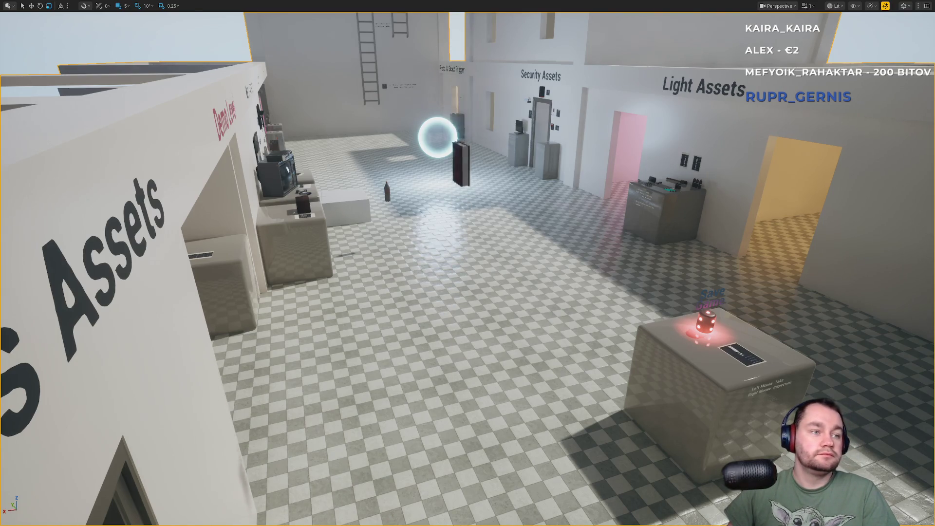
key("F11")
key("super")
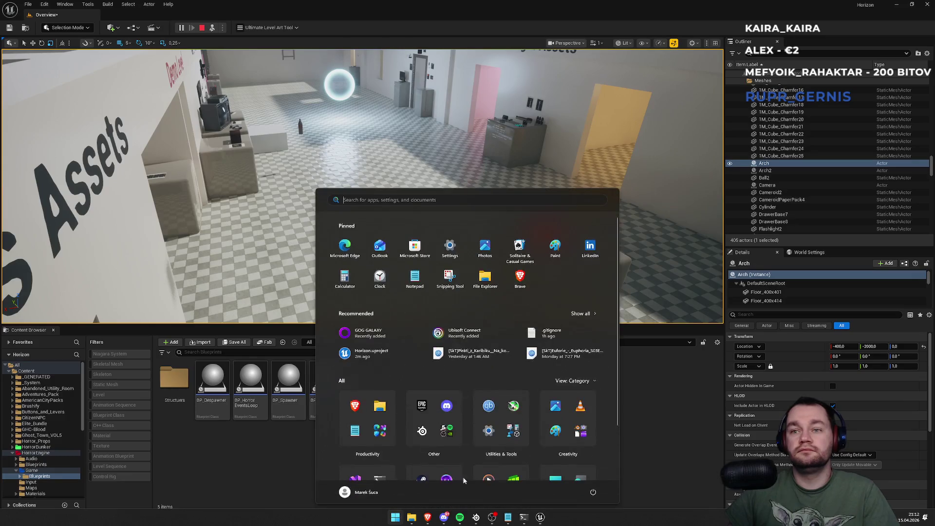
key("super")
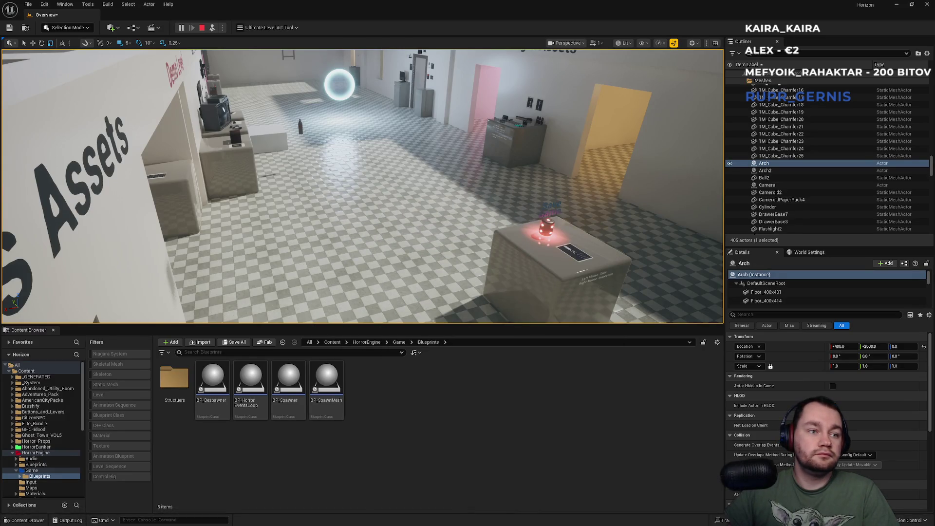
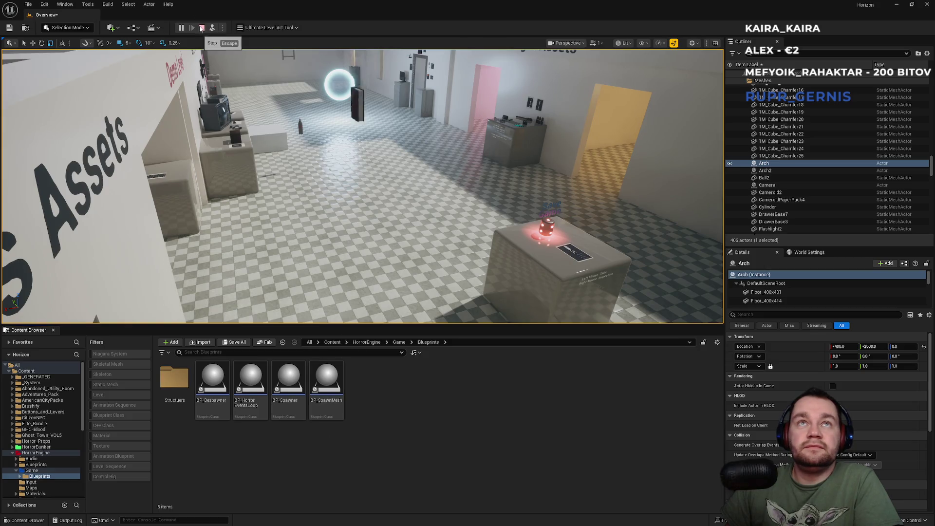
Stop the play-in-editor test and open the Windows Start menu
left_click(363, 233)
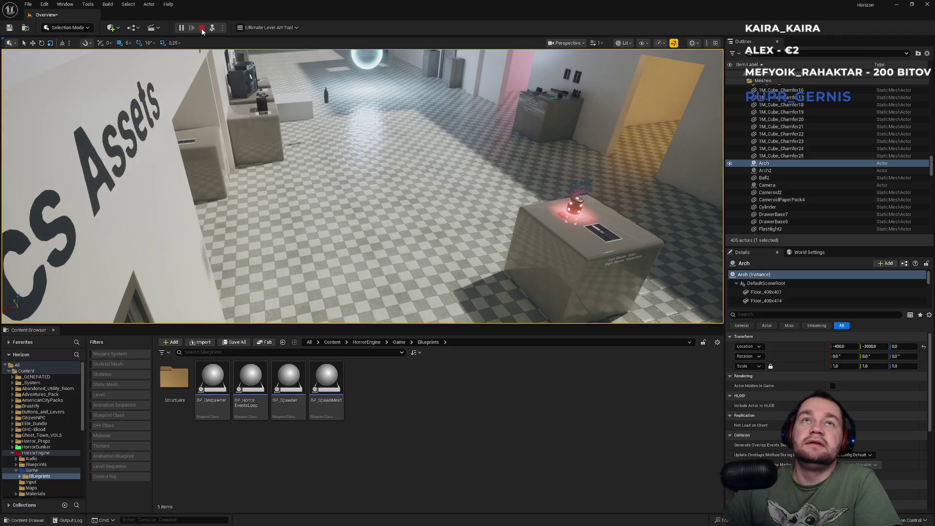
left_click(202, 28)
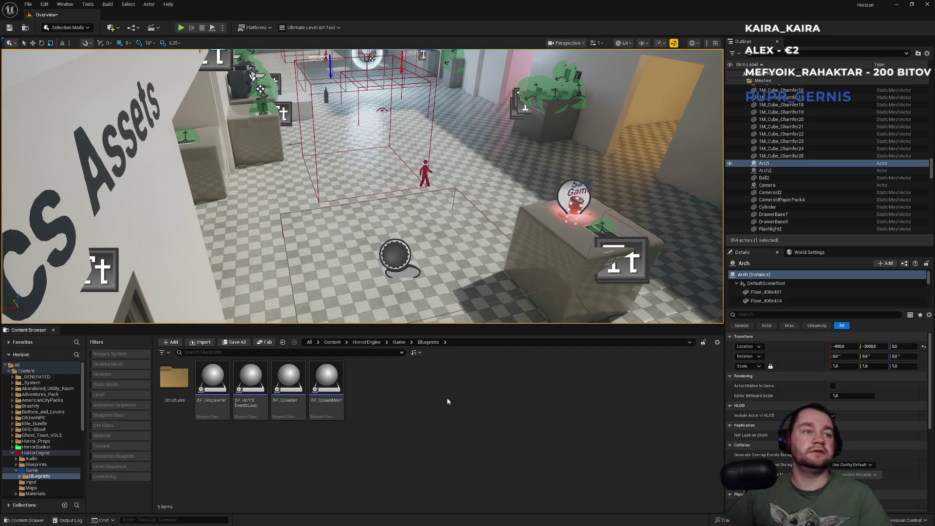
left_click(395, 517)
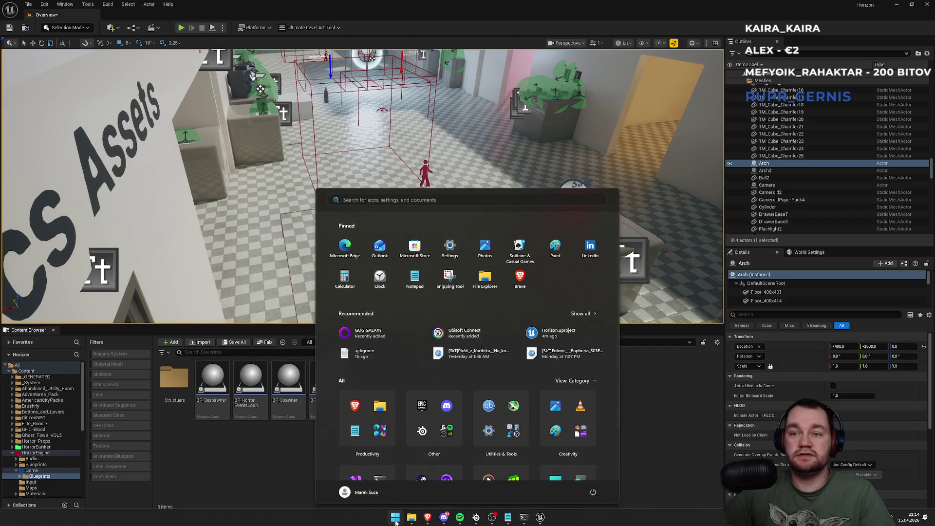
Dismiss the Start menu, switch to Brave and go to playway.com
mouse_move(430, 520)
key("Escape")
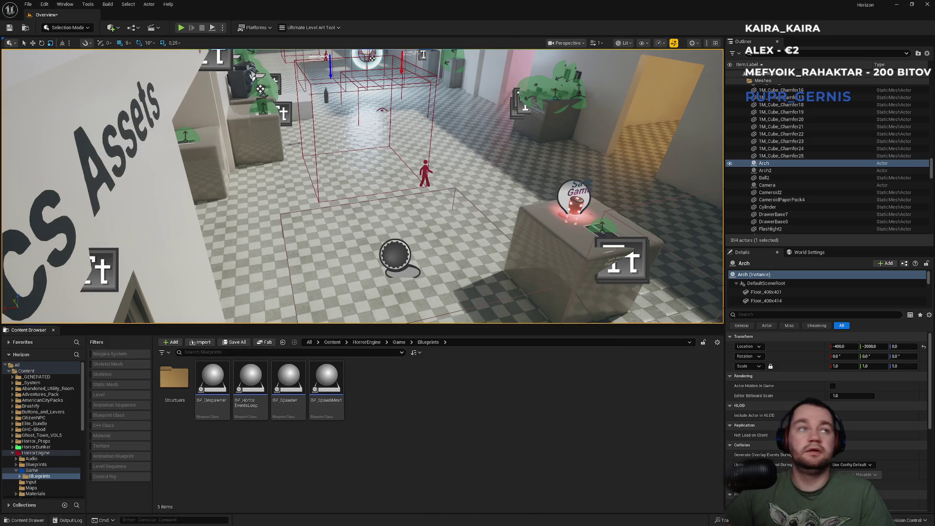
key("alt+Tab")
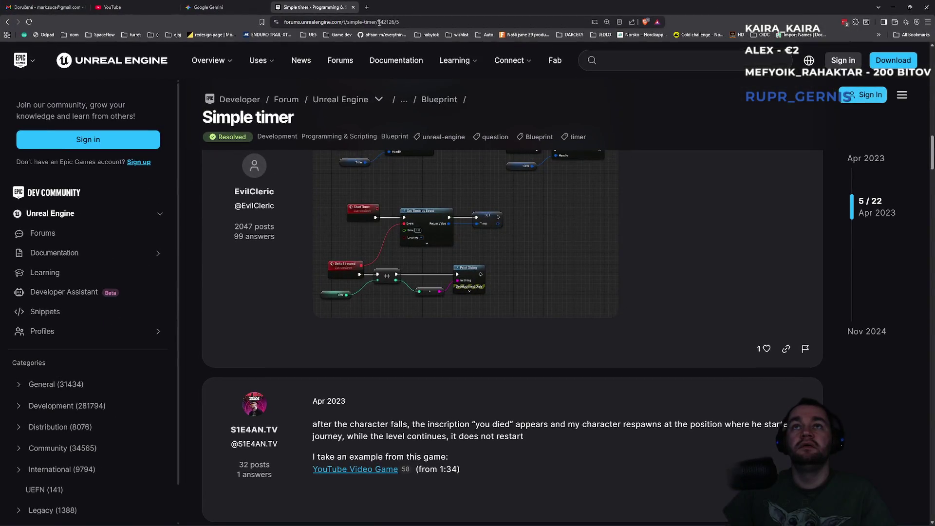
left_click(379, 22)
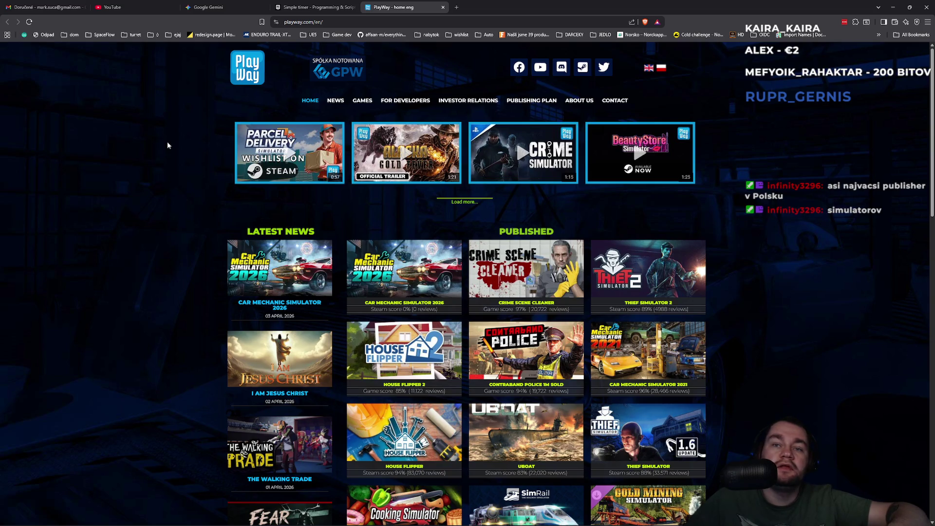
Browse the PlayWay home page's trailers, latest news and published games list
scroll(165, 156, "down", 9)
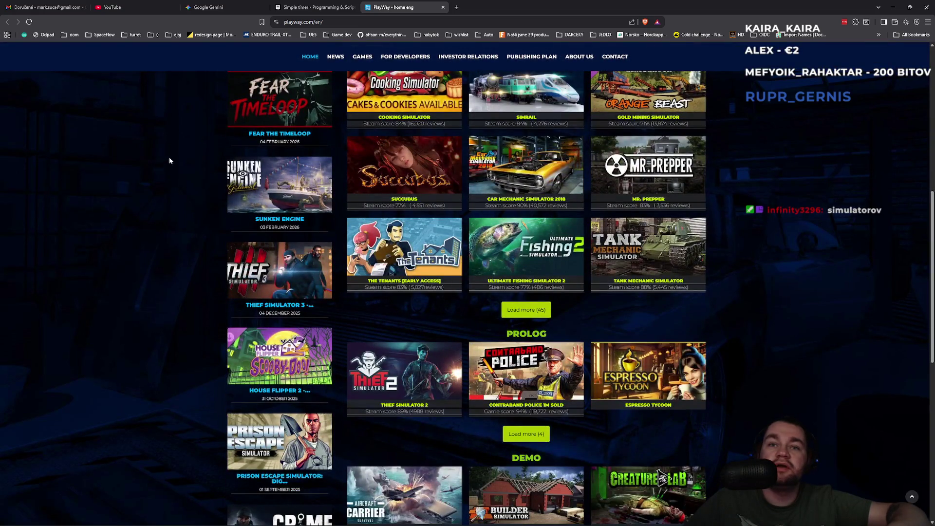
scroll(169, 165, "down", 5)
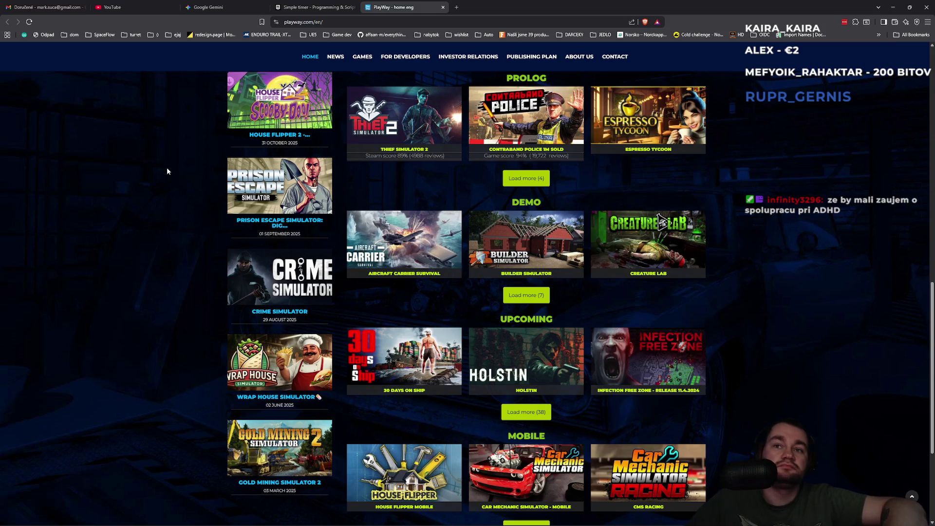
scroll(167, 171, "down", 3)
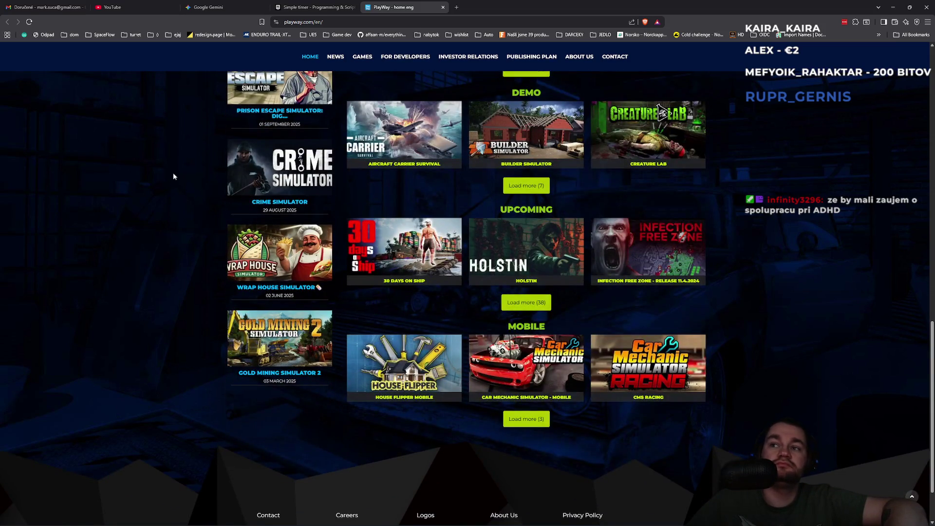
scroll(639, 358, "up", 10)
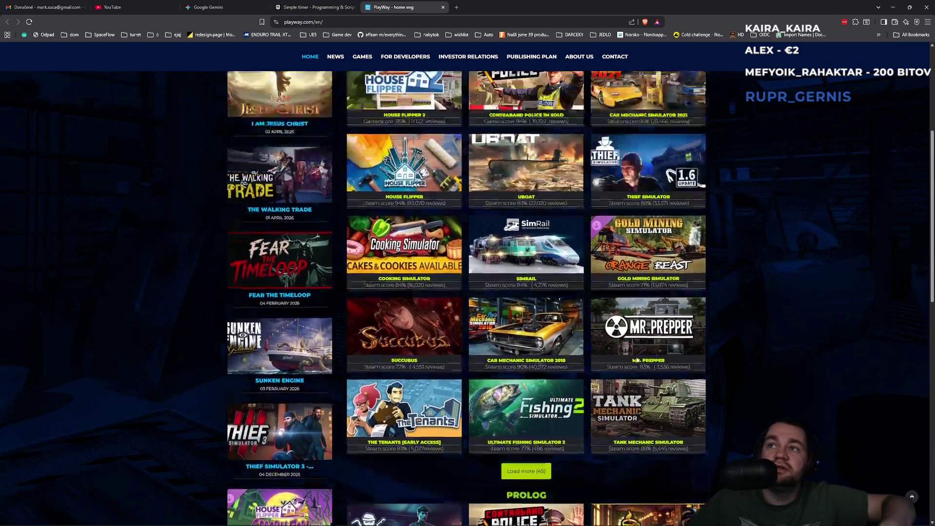
scroll(637, 359, "up", 2)
scroll(564, 398, "down", 2)
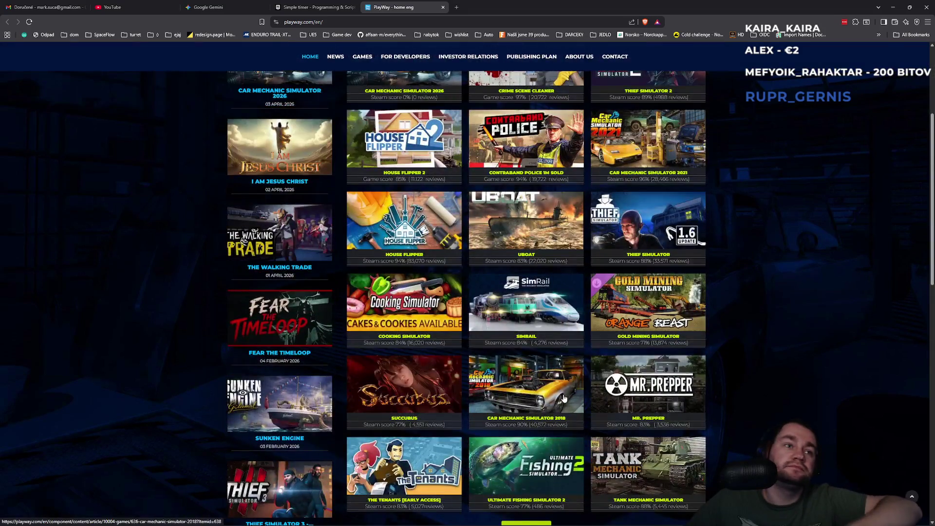
scroll(565, 396, "down", 5)
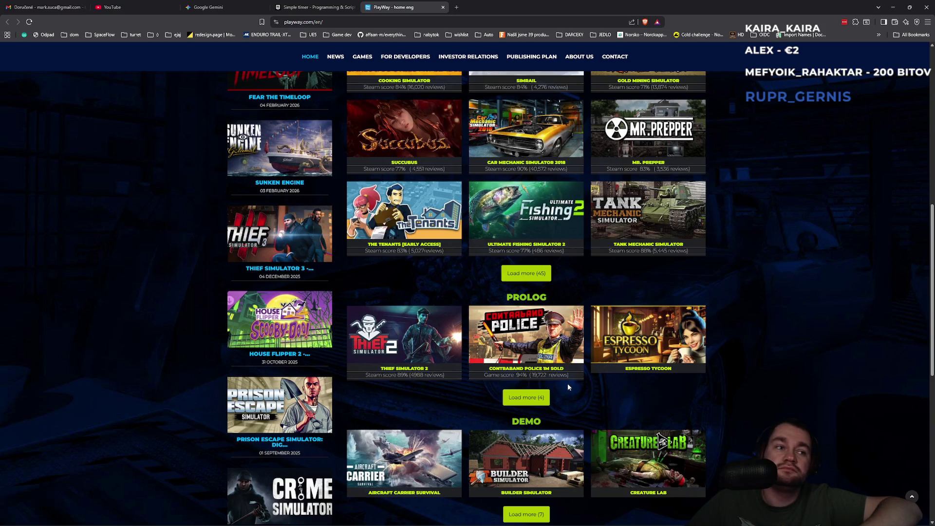
scroll(568, 387, "up", 8)
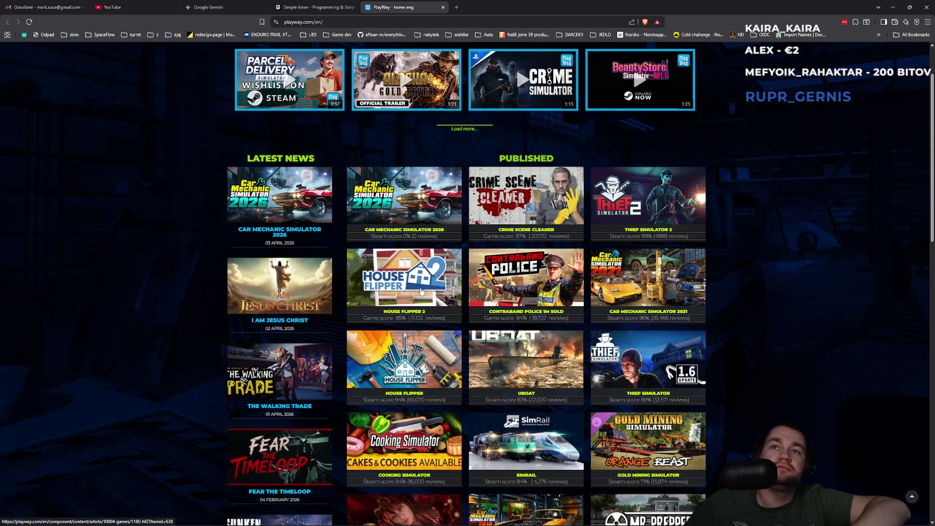
scroll(422, 291, "down", 6)
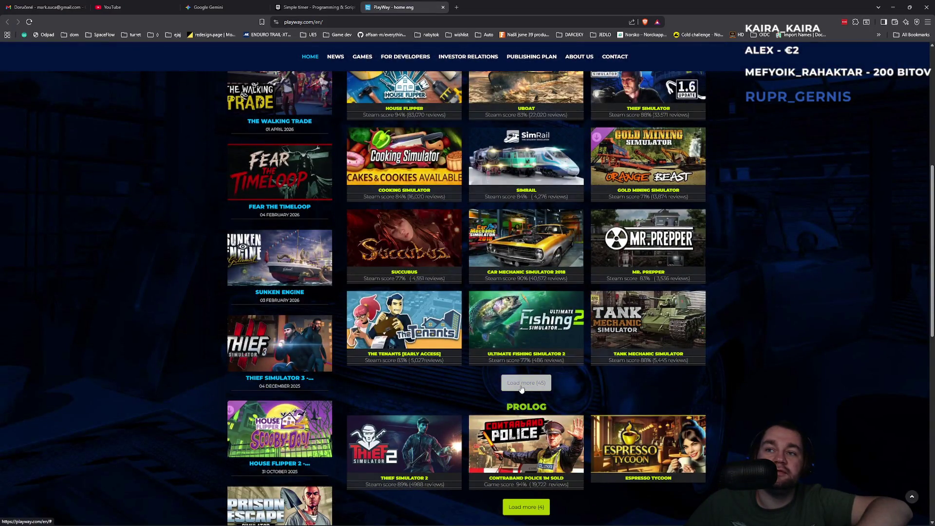
scroll(522, 397, "down", 4)
scroll(533, 351, "down", 3)
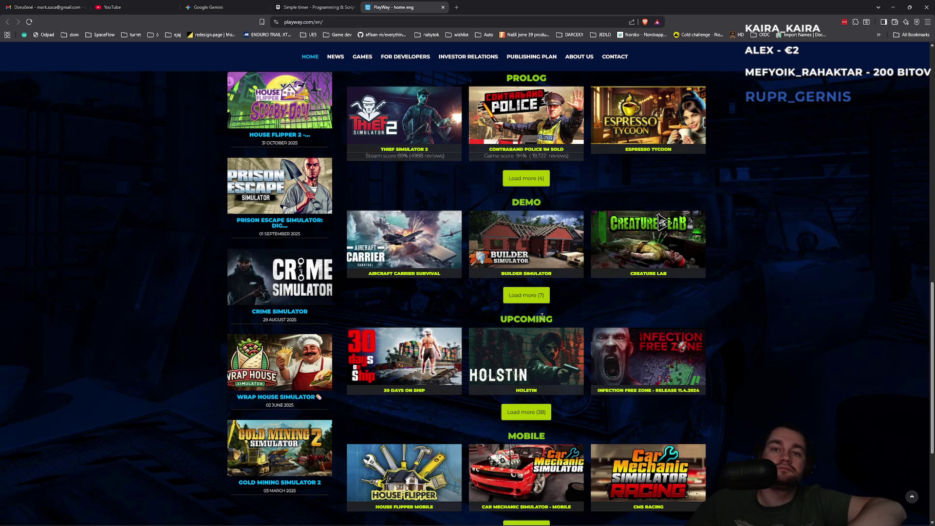
scroll(542, 317, "down", 2)
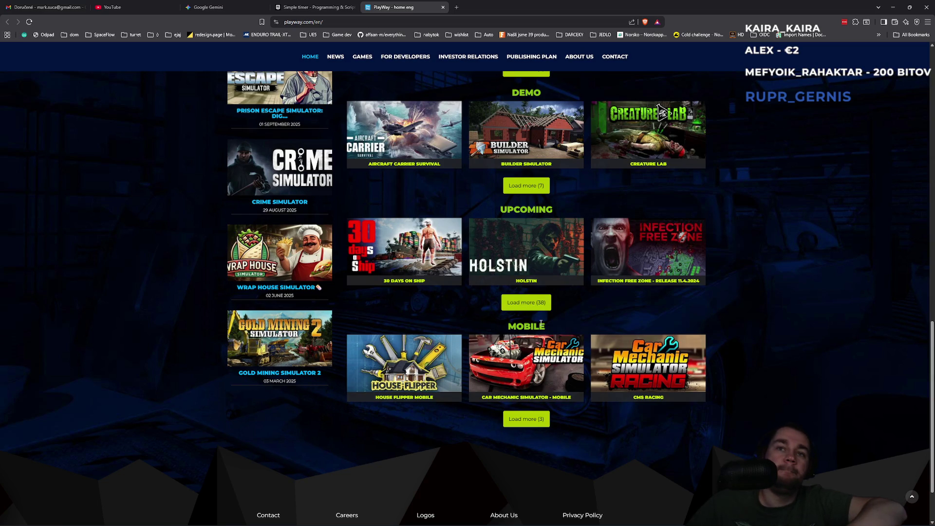
scroll(541, 324, "up", 1)
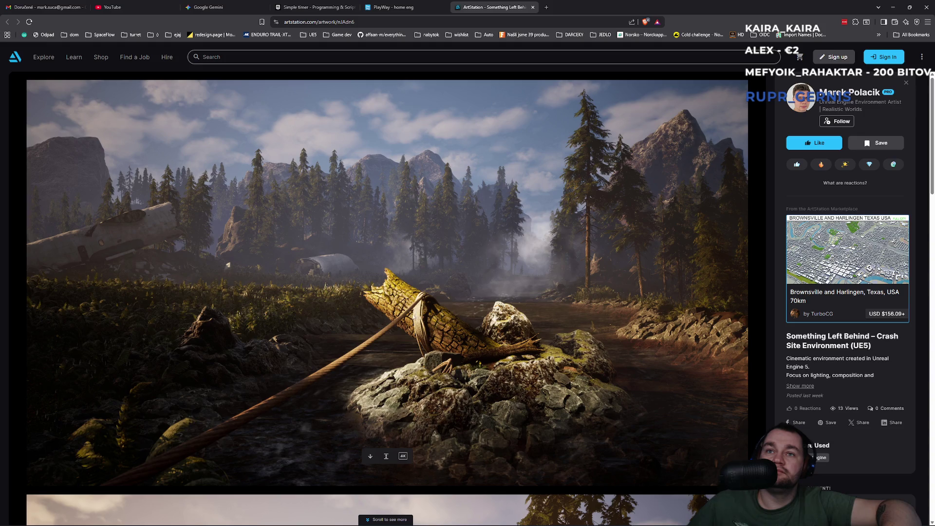
Scroll to the YouTube embed and play the 'Cinematic camera + lighting pass' video
scroll(288, 412, "down", 10)
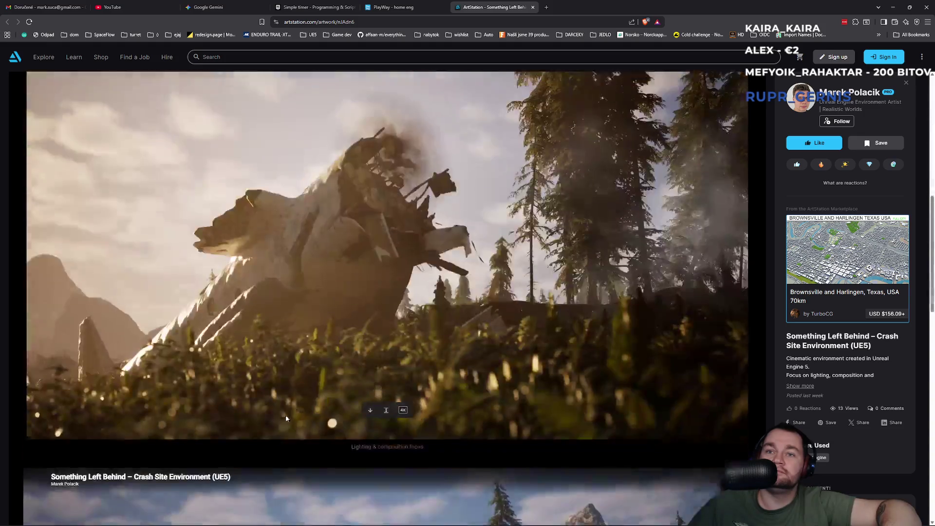
scroll(289, 413, "up", 10)
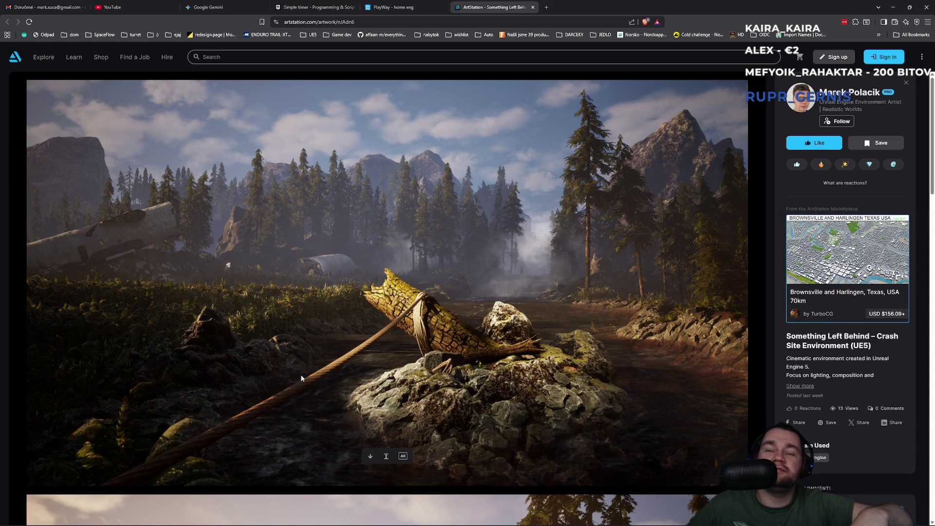
scroll(333, 296, "down", 8)
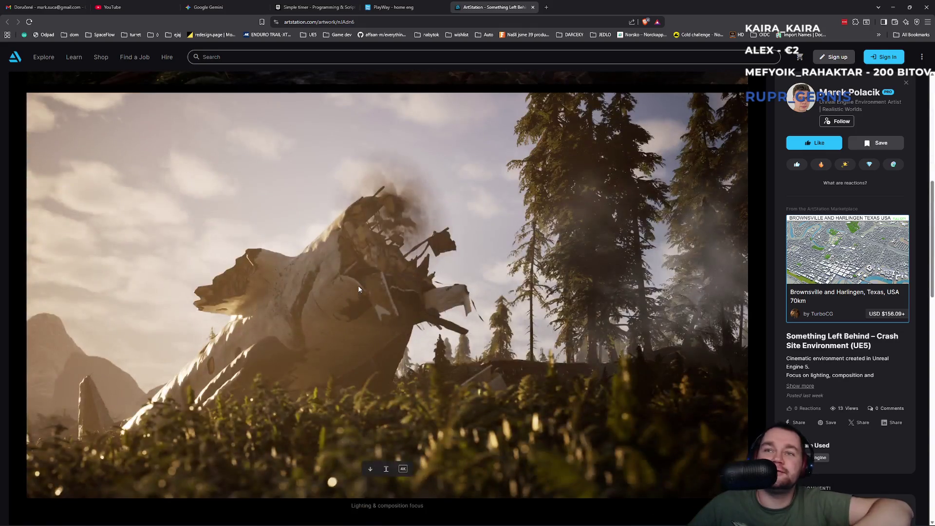
scroll(357, 290, "down", 8)
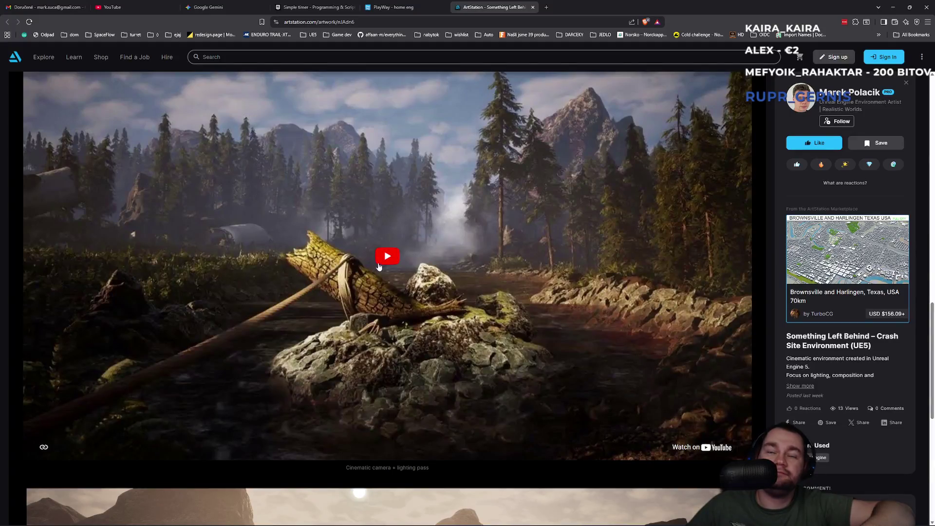
left_click(374, 269)
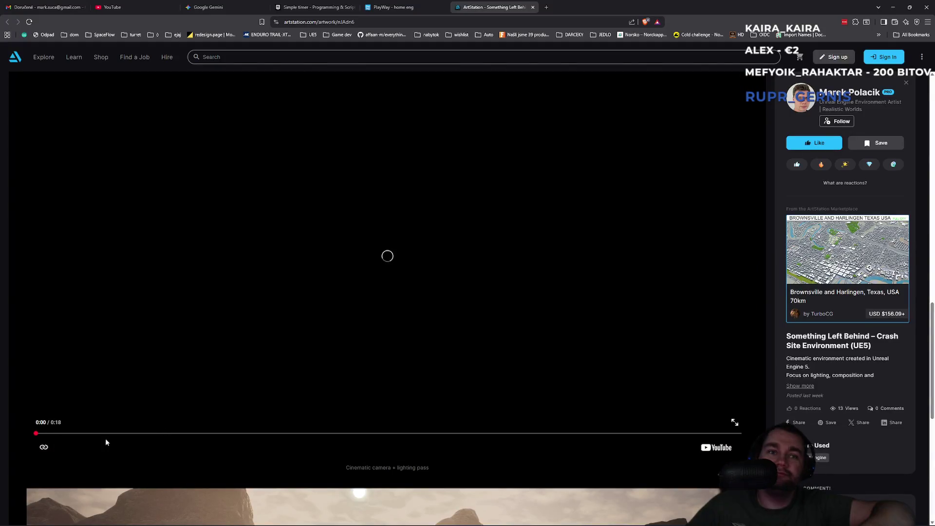
Pause and rewind the cinematic video, then close the artwork to reach the artist's profile
scroll(653, 244, "up", 1)
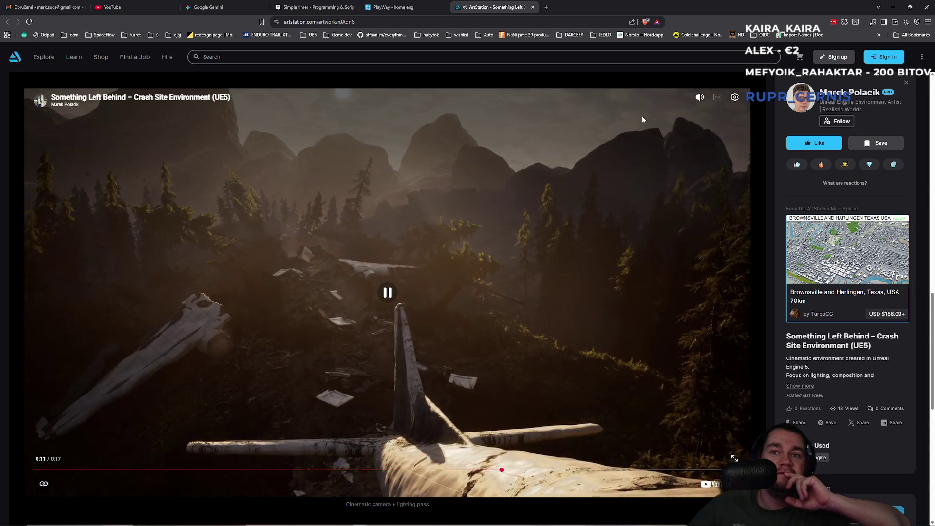
left_click(387, 293)
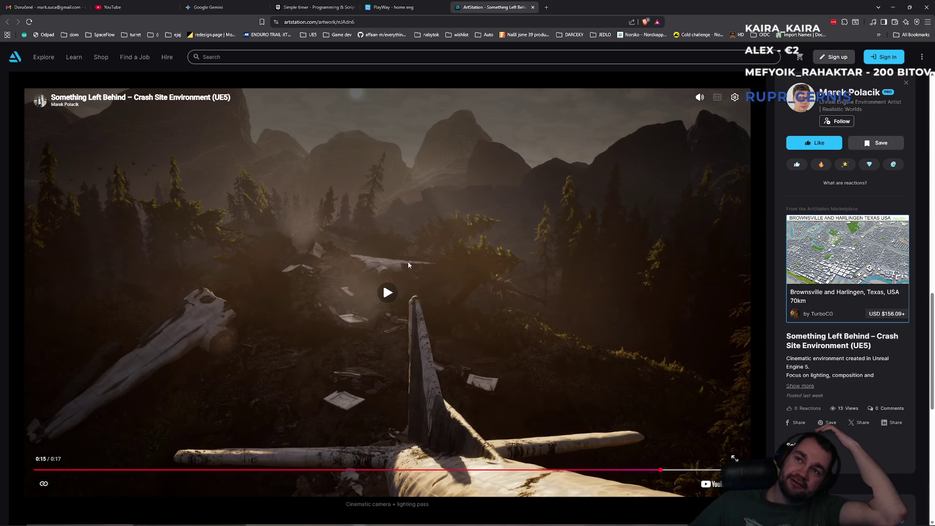
left_click(228, 470)
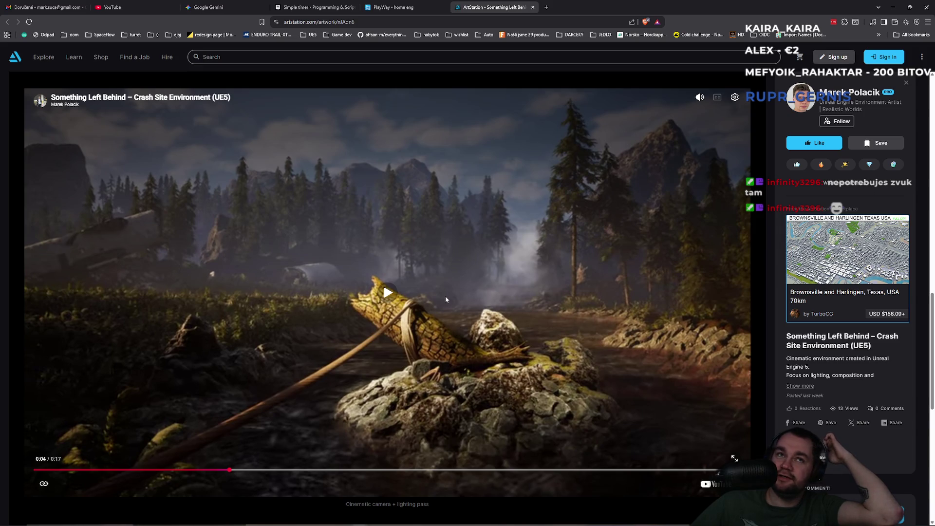
scroll(443, 303, "down", 8)
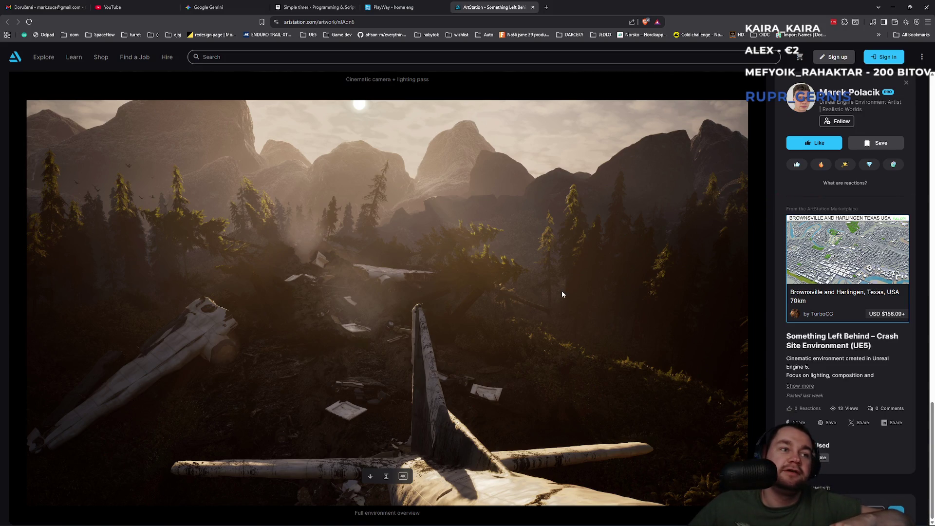
left_click(906, 84)
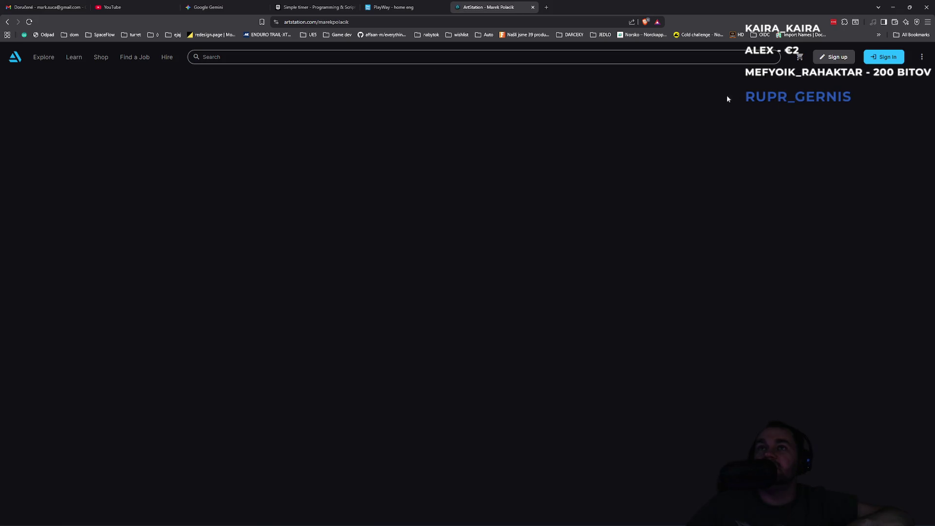
Switch back to the Unreal Engine editor window
key("alt+Tab")
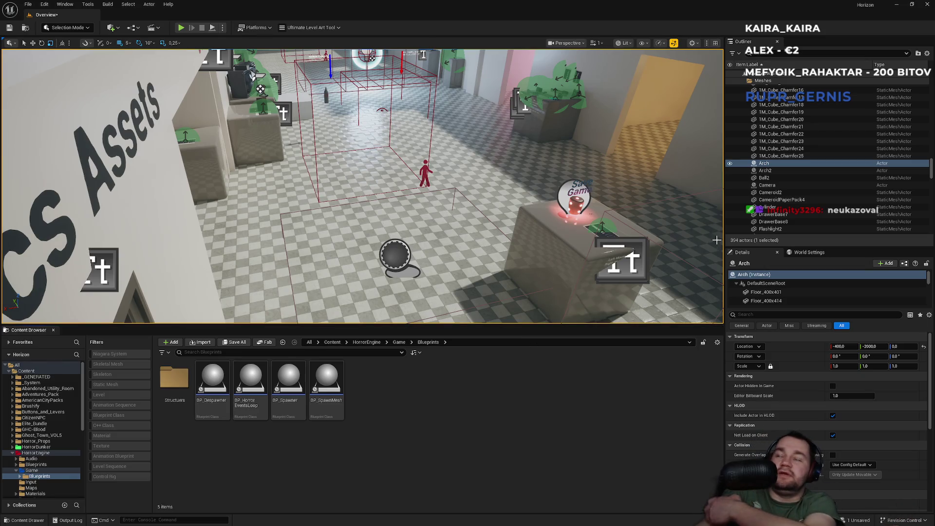
Save the Overview level, close Unreal Engine, and move the Horizon folder window up
key("ctrl+s")
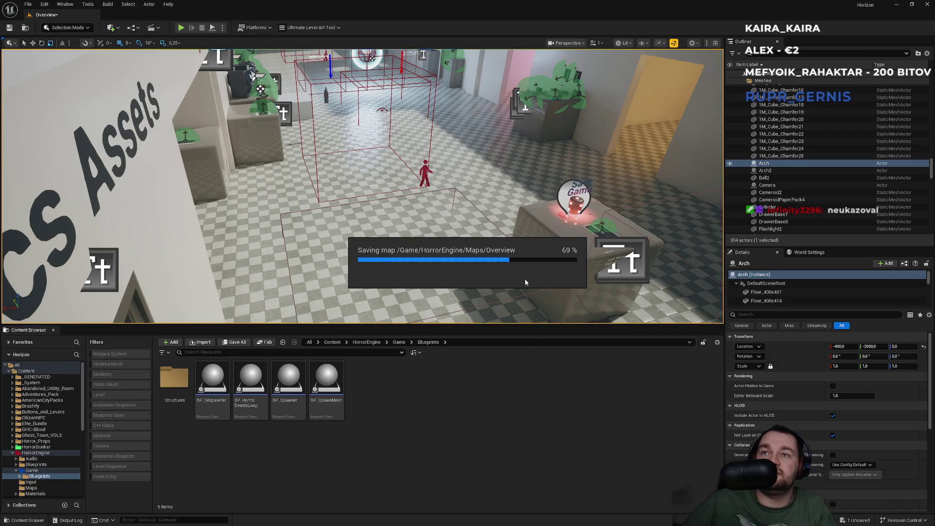
mouse_move(369, 185)
left_mouse_down()
mouse_move(341, 185)
mouse_move(400, 175)
mouse_move(351, 190)
mouse_move(370, 178)
left_mouse_up()
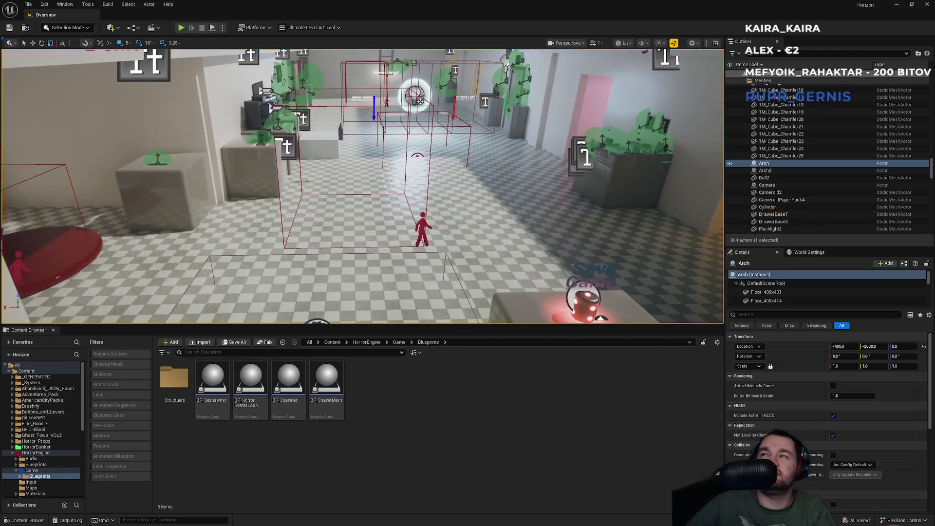
left_click(931, 4)
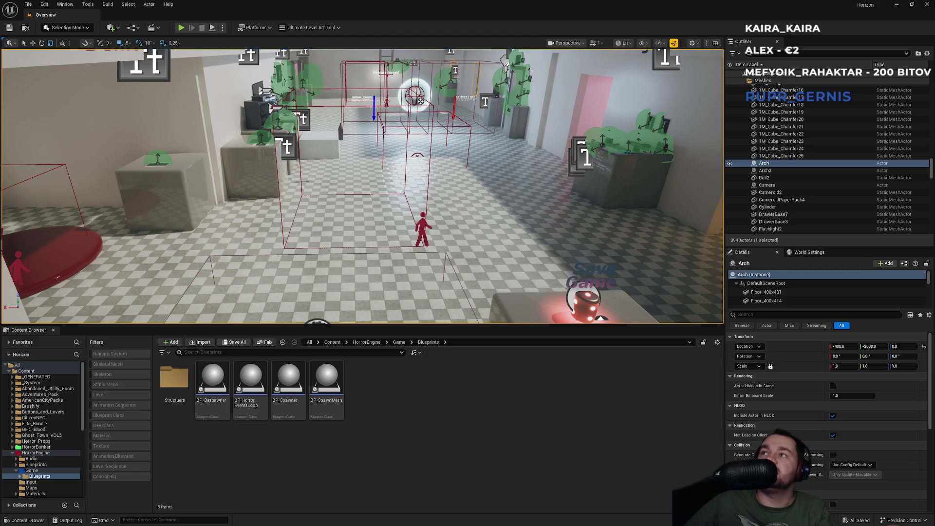
left_click_drag(547, 291, 553, 221)
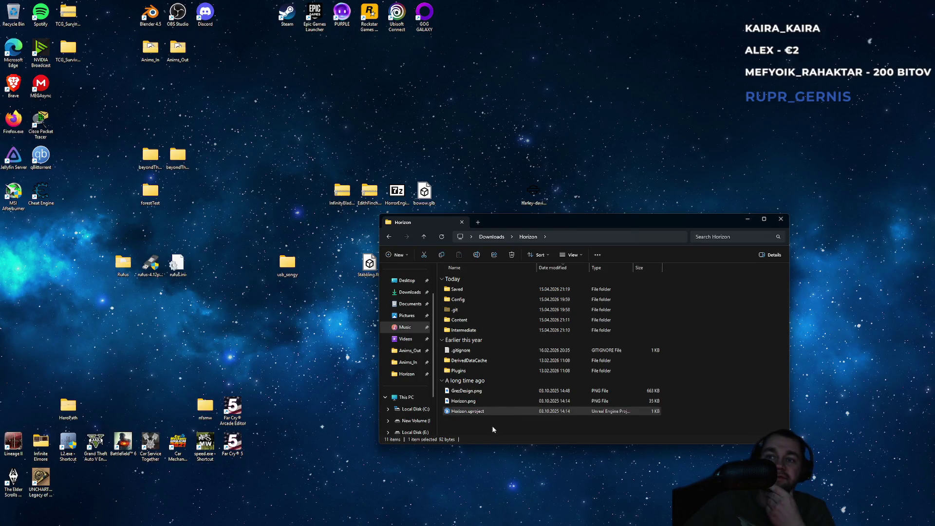
Deselect Horizon.uproject and bring up the Epic Games Launcher library
left_click(786, 87)
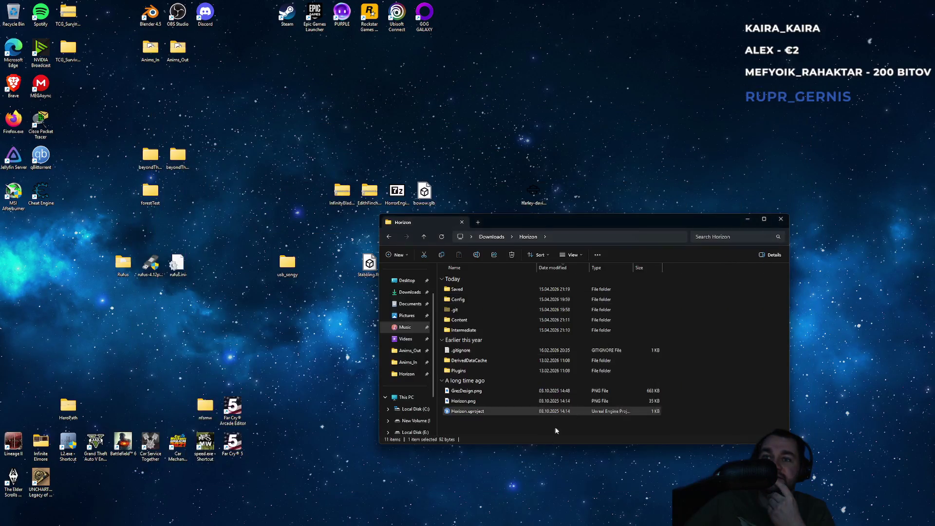
left_click(521, 425)
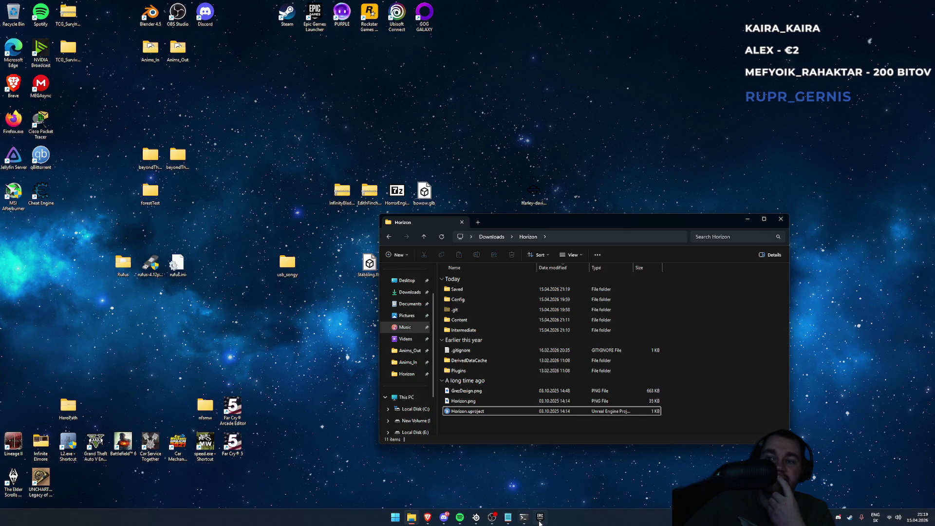
left_click(540, 519)
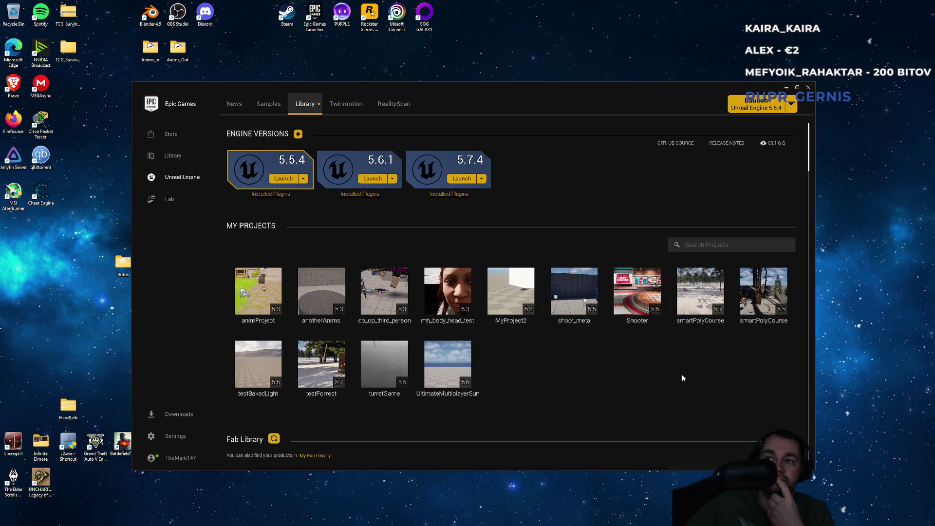
Launch the testForrest project from My Projects and nudge its loading splash aside
double_click(324, 395)
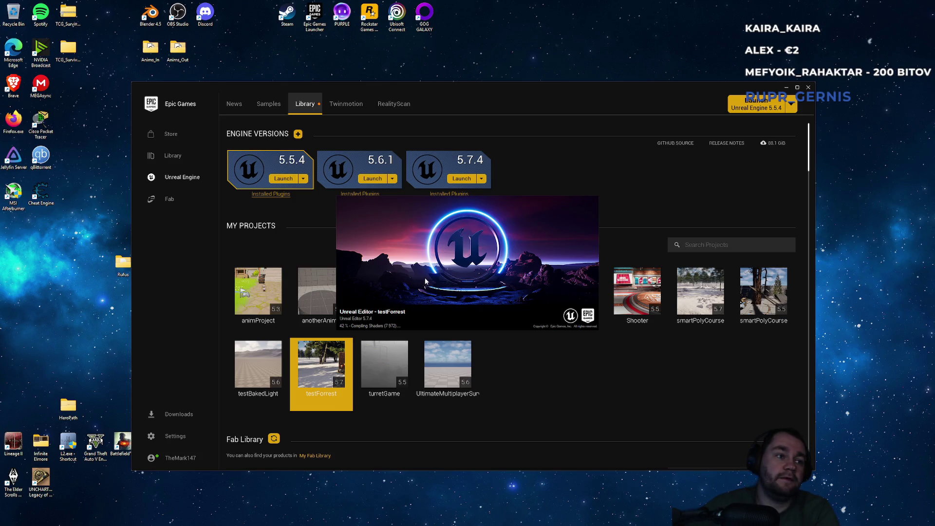
left_click_drag(425, 281, 435, 287)
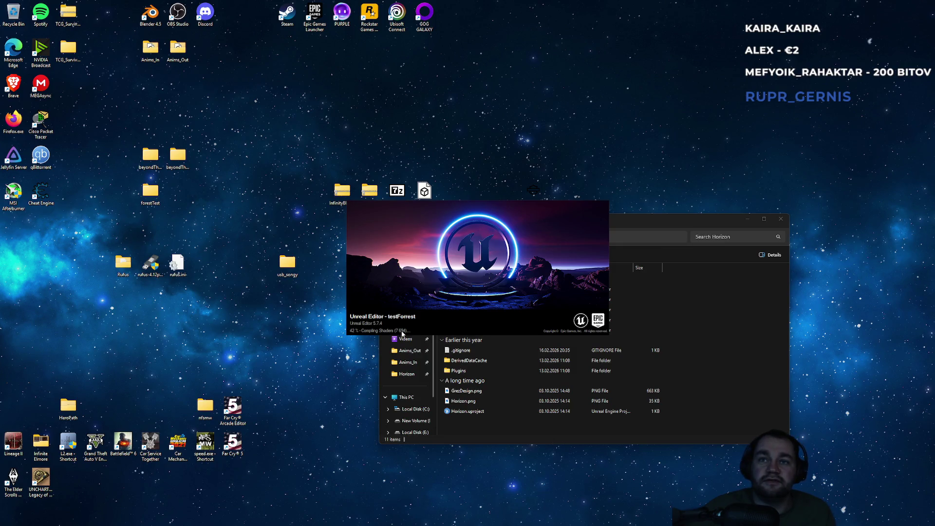
left_click_drag(402, 333, 342, 374)
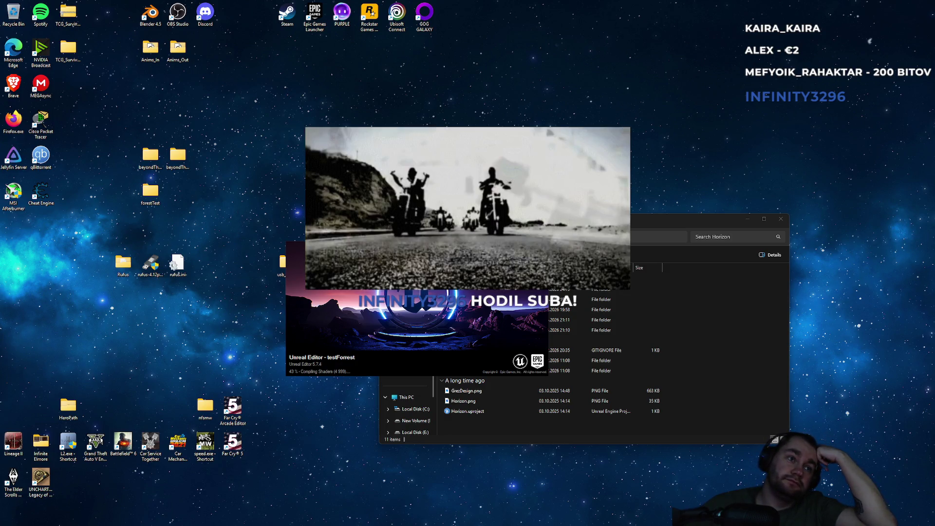
left_click_drag(422, 257, 514, 92)
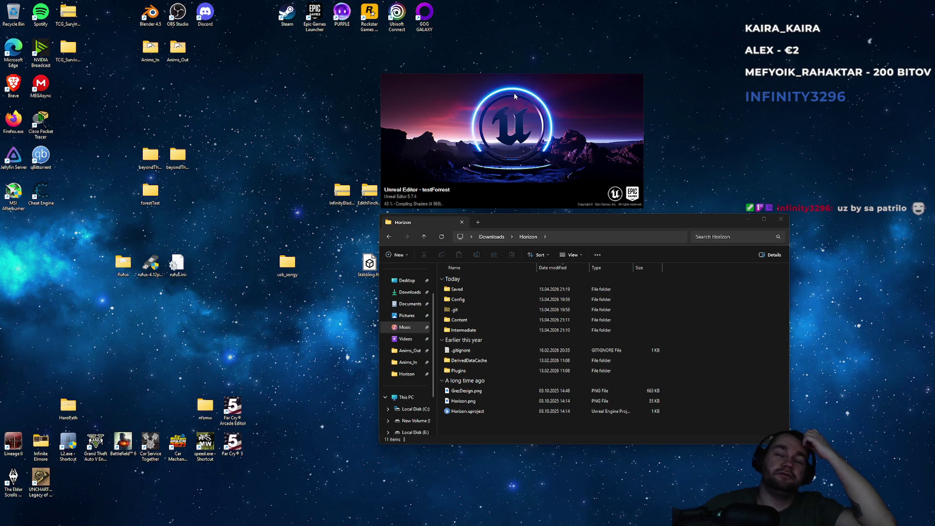
mouse_move(507, 119)
left_mouse_down()
mouse_move(412, 133)
mouse_move(206, 270)
mouse_move(213, 288)
left_mouse_up()
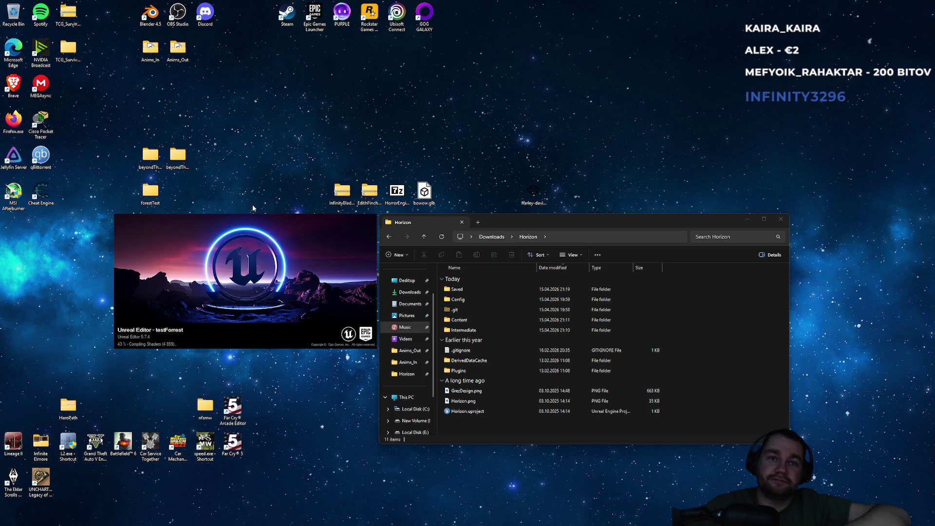
mouse_move(247, 242)
left_mouse_down()
mouse_move(271, 235)
mouse_move(232, 250)
mouse_move(247, 254)
left_mouse_up()
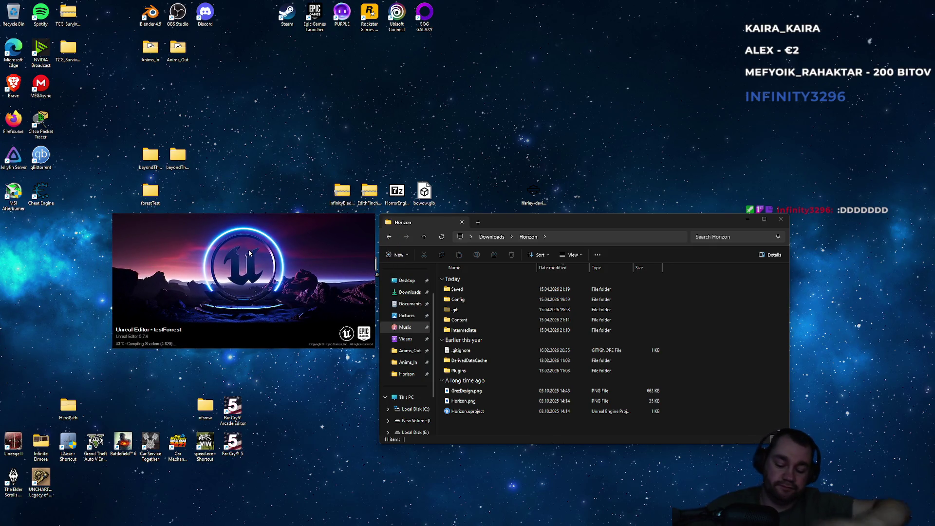
Launch Calculator from a Start menu search
key("super")
type("n")
key("BackSpace")
type("c")
key("Return")
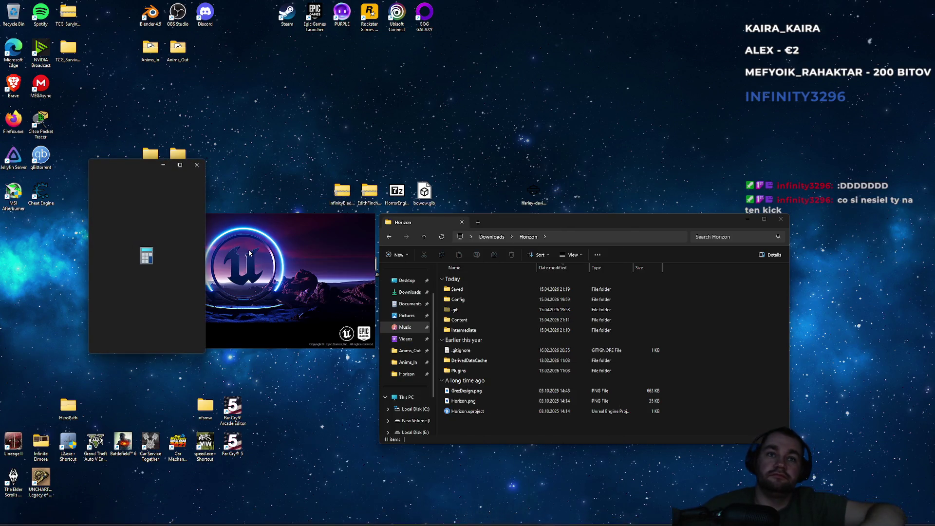
Compute 100 ÷ 1,3, giving about 76,92
type("100/13")
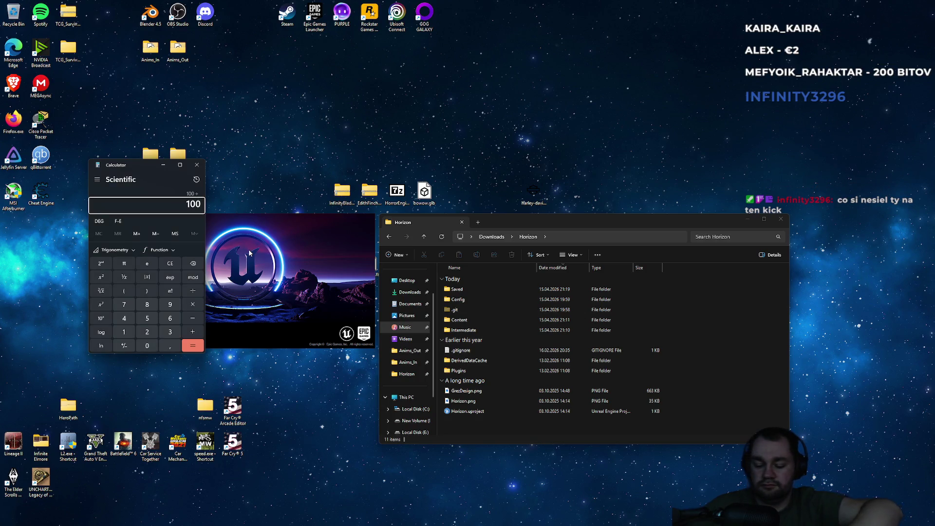
key("BackSpace")
type(",3")
key("Return")
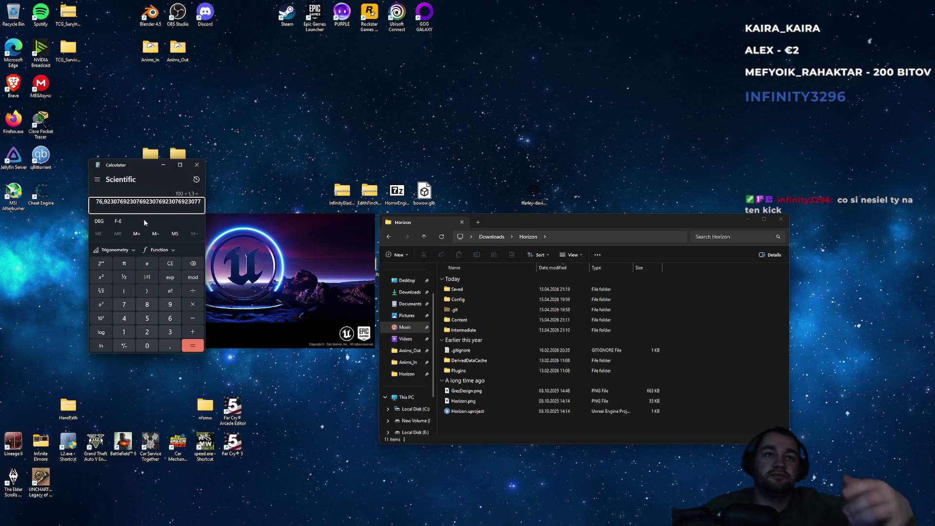
Select the leading 76 of the result and close Calculator
left_click_drag(96, 202, 202, 201)
left_click(160, 205)
left_click_drag(98, 202, 106, 200)
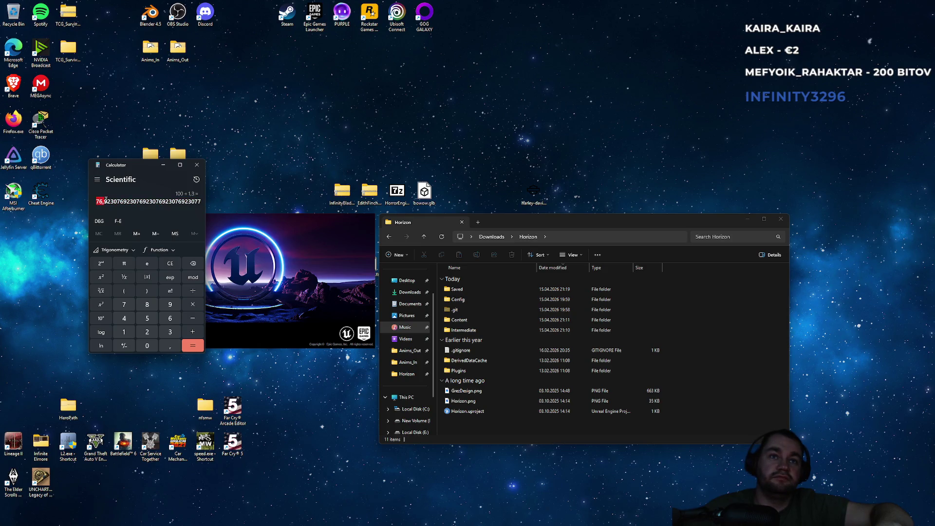
left_click(197, 164)
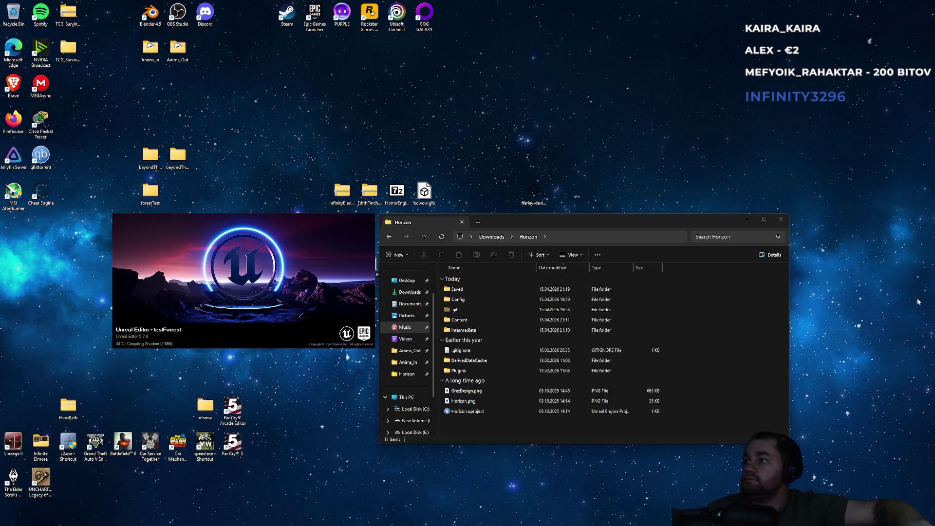
Close the Horizon project folder window and centre the Unreal testForrest loading splash
mouse_move(235, 291)
left_mouse_down()
mouse_move(222, 323)
mouse_move(233, 290)
left_mouse_up()
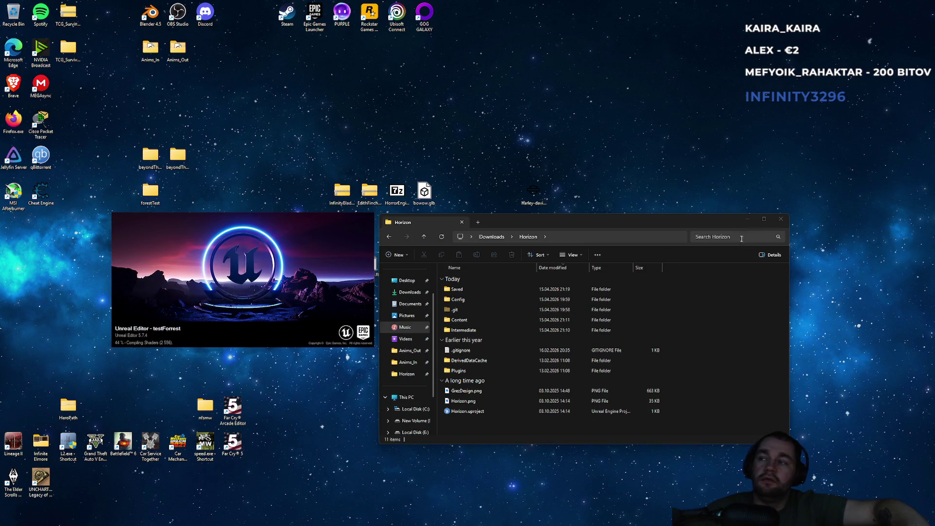
left_click(781, 219)
mouse_move(263, 285)
left_mouse_down()
mouse_move(469, 345)
mouse_move(467, 313)
mouse_move(466, 325)
left_mouse_up()
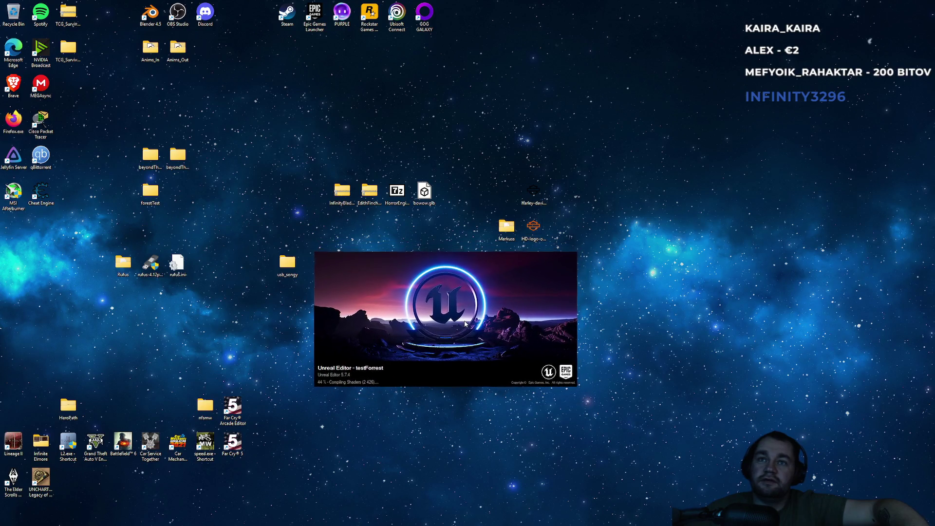
Wait on the centred testForrest splash while shaders compile at 44%
mouse_move(526, 510)
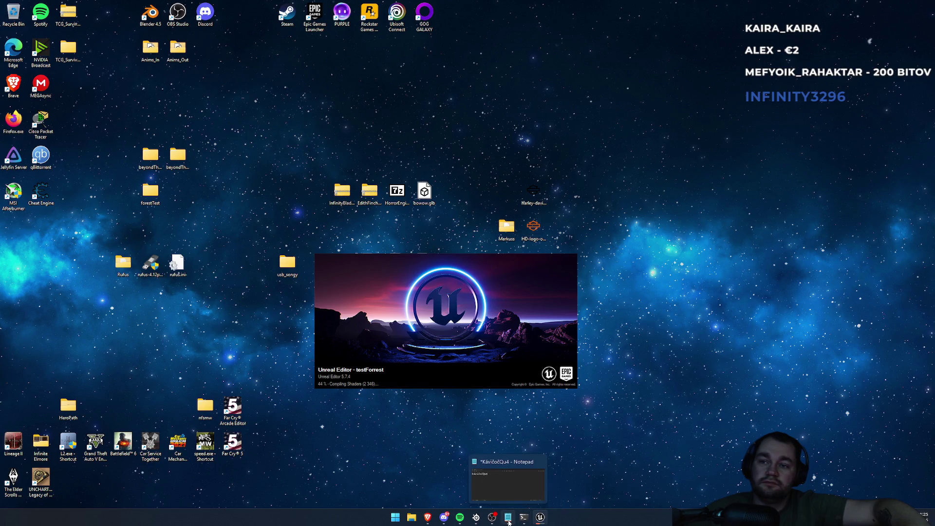
mouse_move(477, 523)
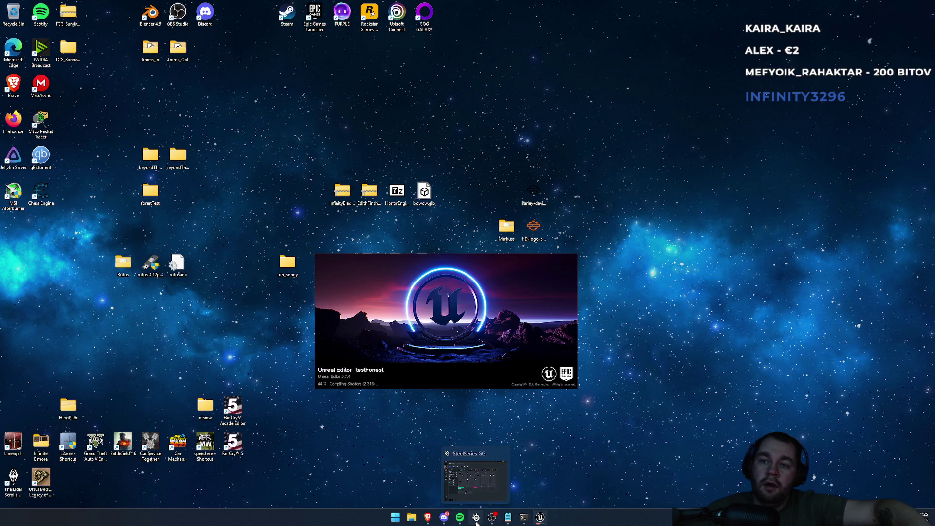
View the portfolio's crash-site artwork in Brave, then return to the ArtStation Explore page
left_click(433, 520)
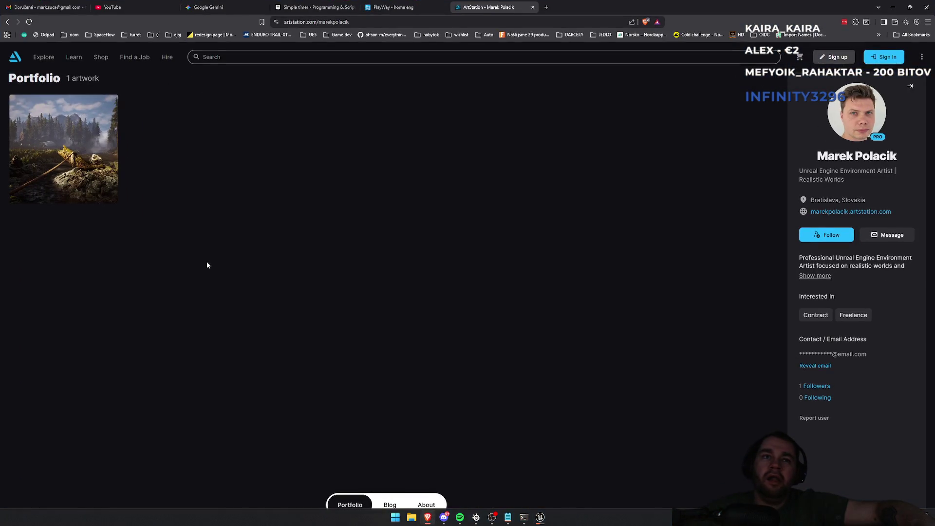
left_click(104, 176)
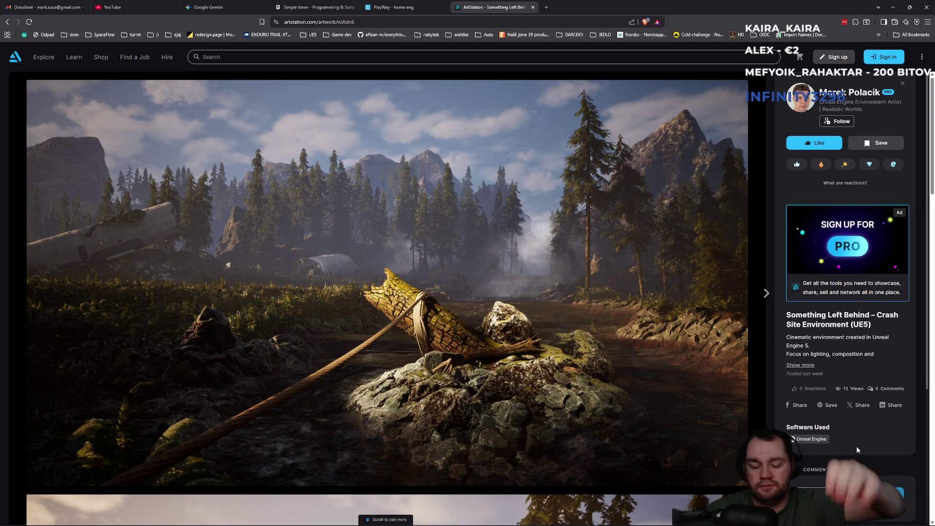
scroll(855, 406, "down", 4)
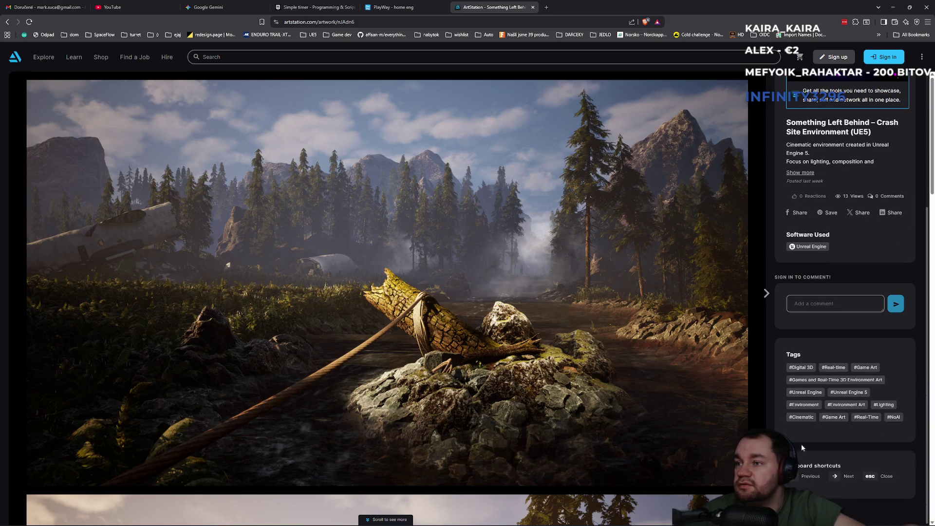
scroll(817, 439, "down", 10)
scroll(827, 505, "down", 12)
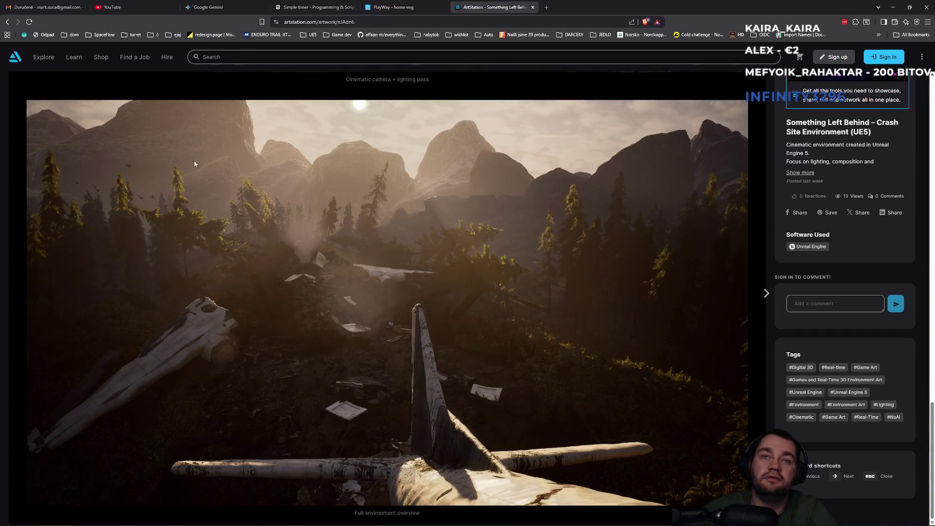
scroll(6, 160, "up", 4)
scroll(19, 59, "up", 3)
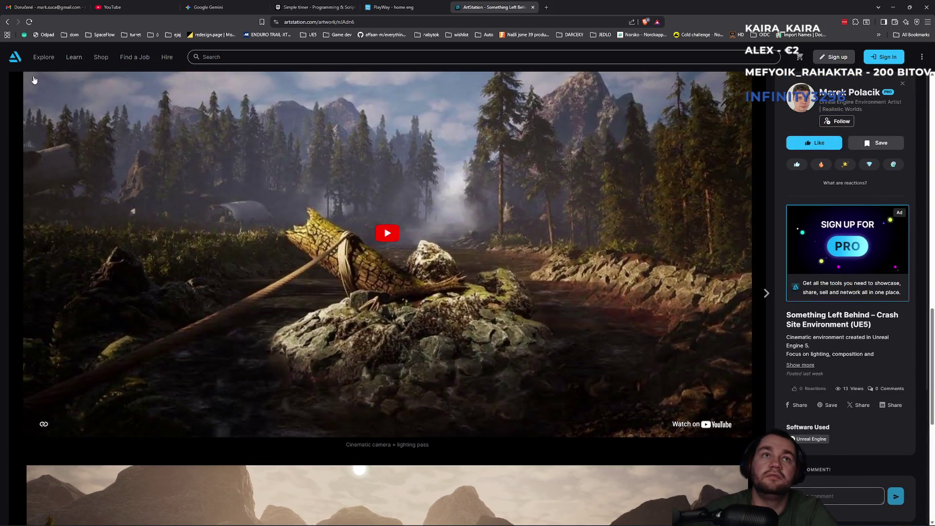
left_click(16, 58)
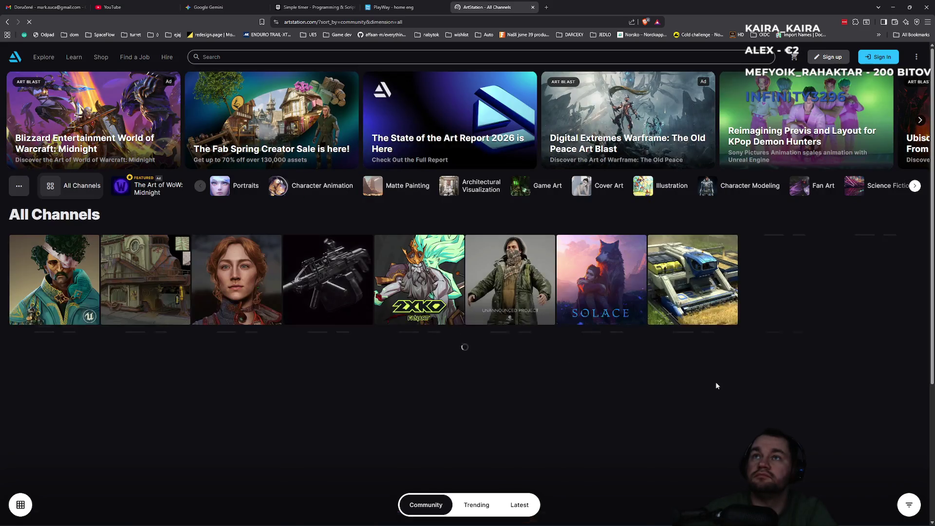
Browse the All Channels artwork grid, dismiss the sign-in form, and open the ⋮ links menu
scroll(519, 219, "down", 8)
scroll(519, 222, "down", 3)
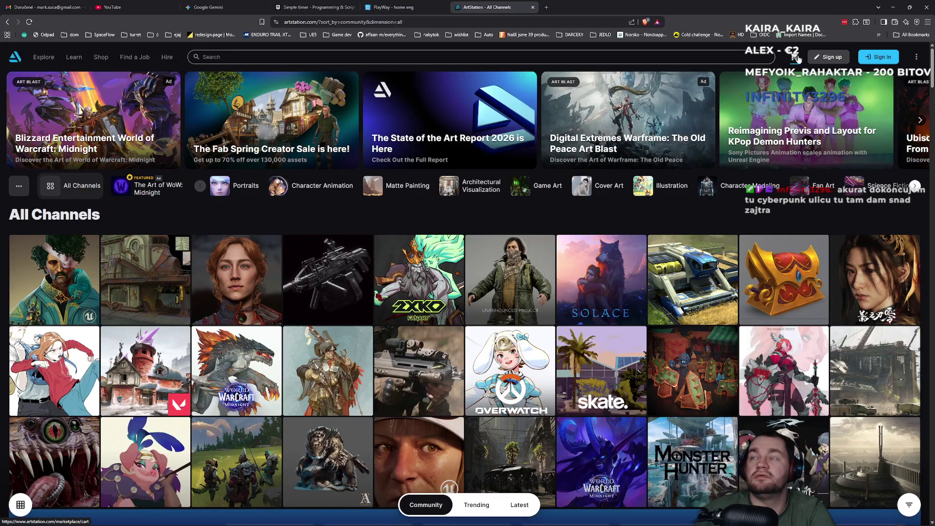
left_click(877, 60)
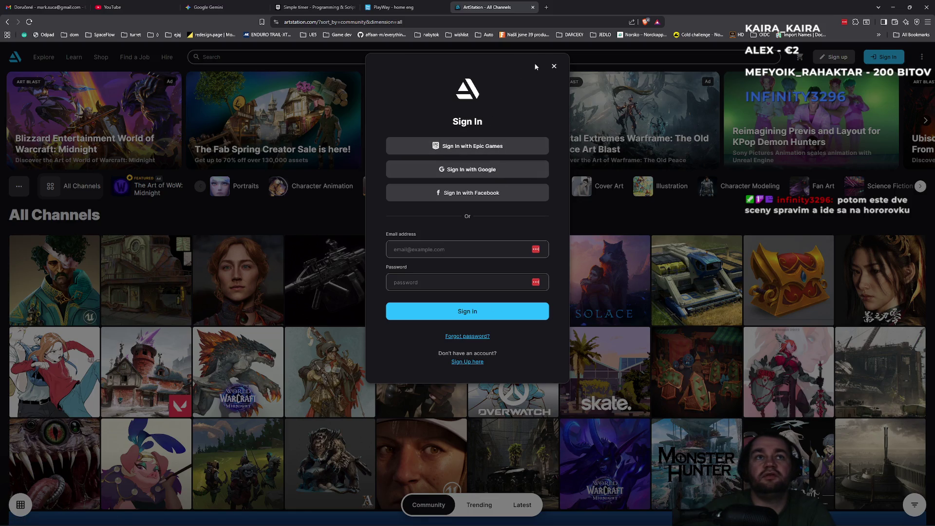
left_click(554, 66)
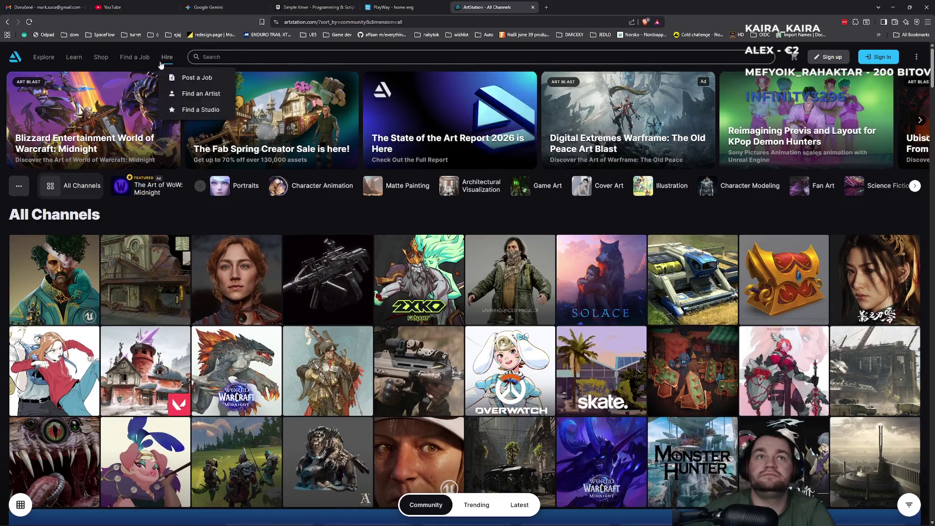
left_click(917, 57)
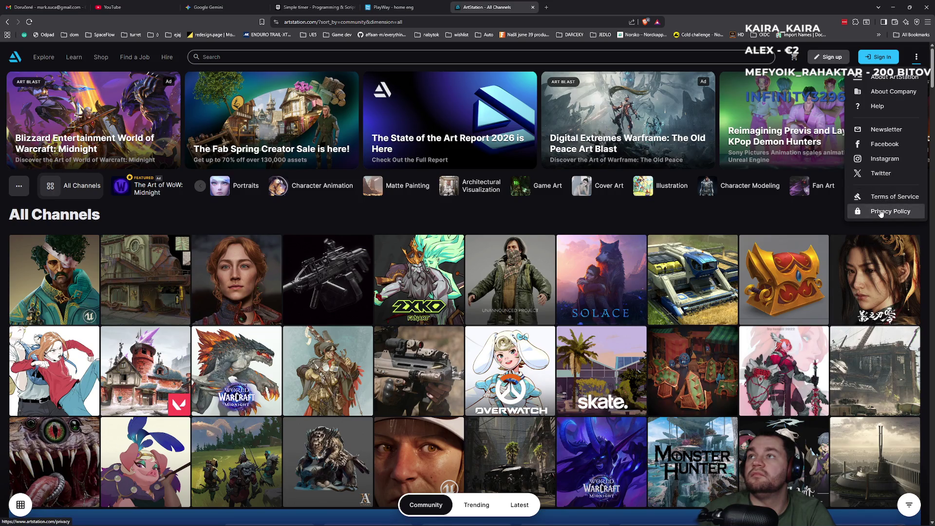
Read the About ArtStation page from the ⋮ menu, then close the ArtStation tab
left_click(891, 77)
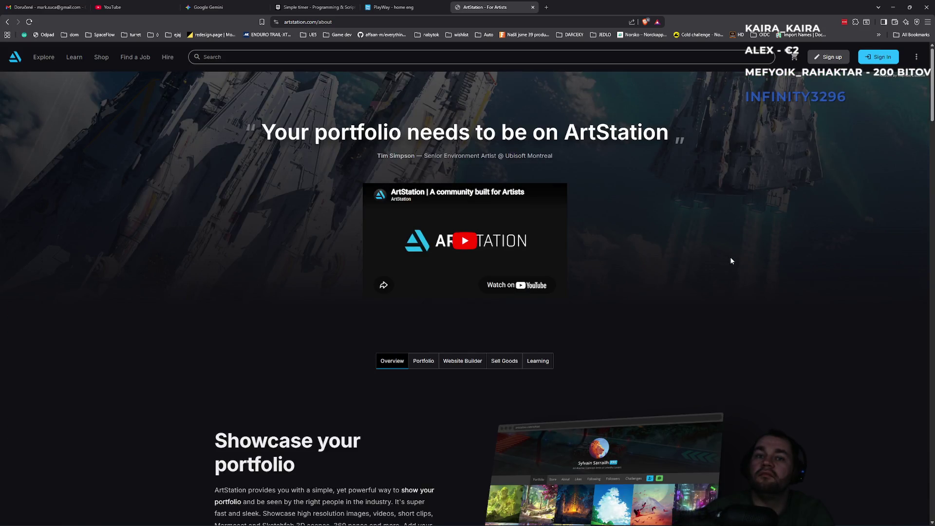
scroll(700, 361, "down", 20)
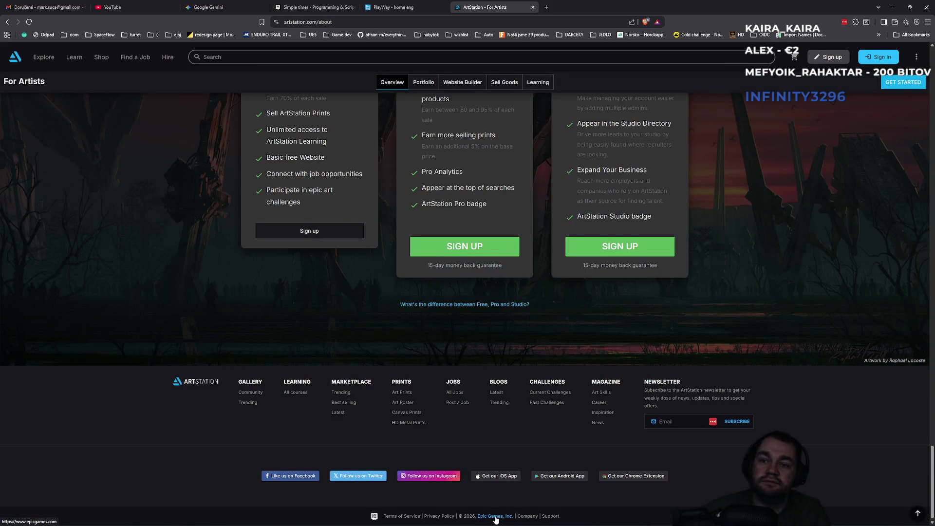
scroll(542, 431, "up", 20)
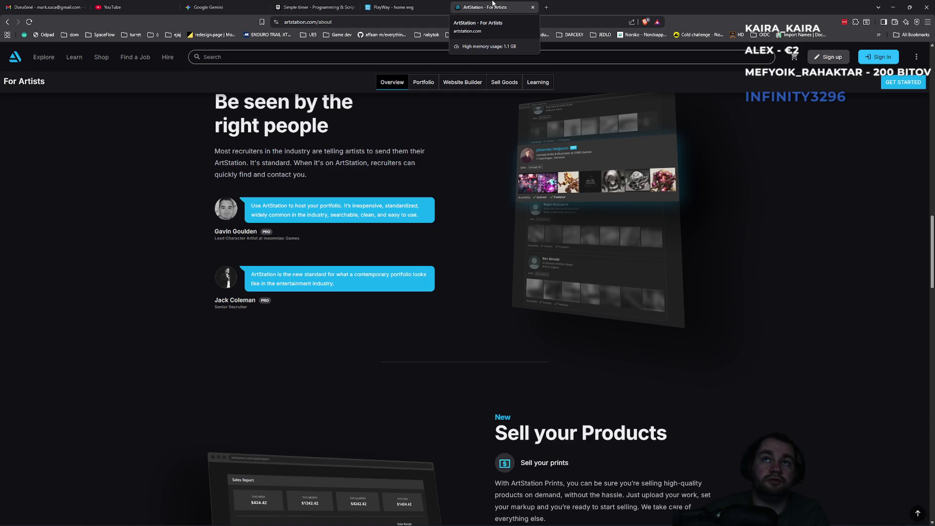
middle_click(493, 4)
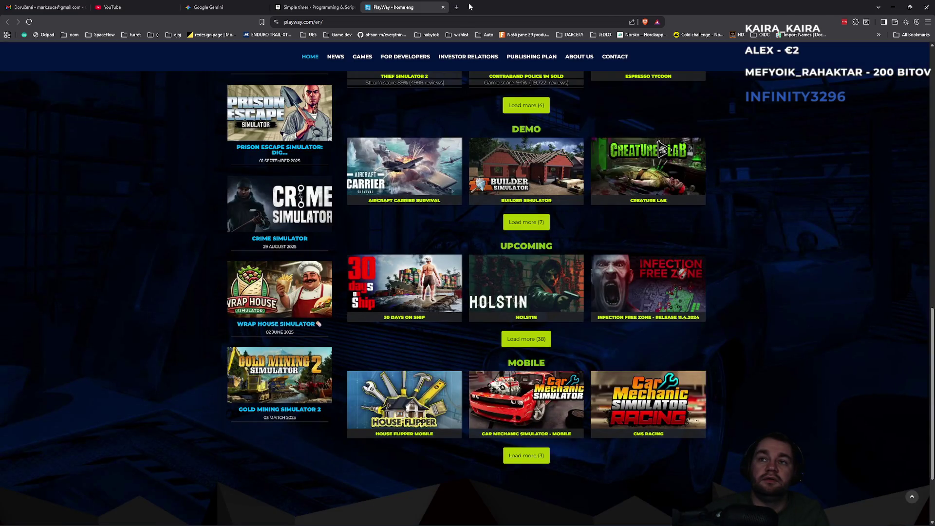
Scroll the PlayWay game listings back to the top and close the PlayWay tab
scroll(606, 249, "up", 10)
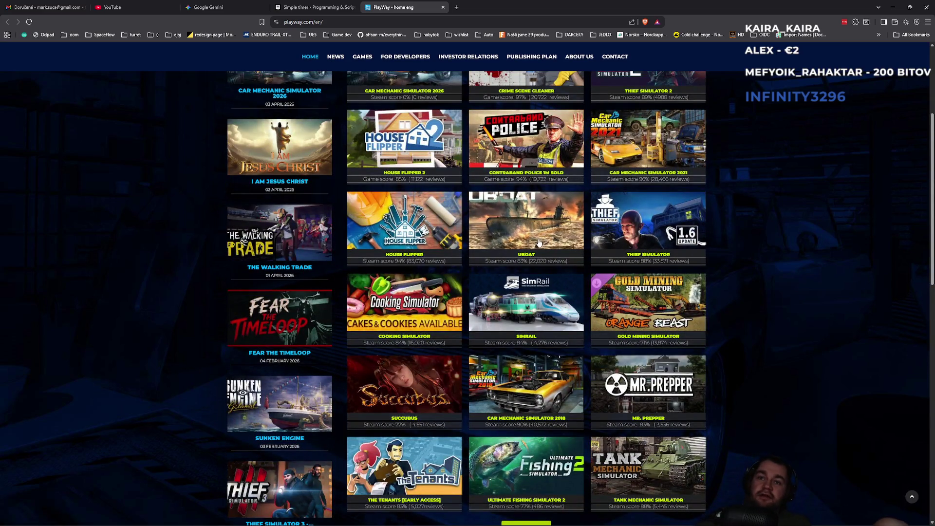
scroll(539, 242, "up", 5)
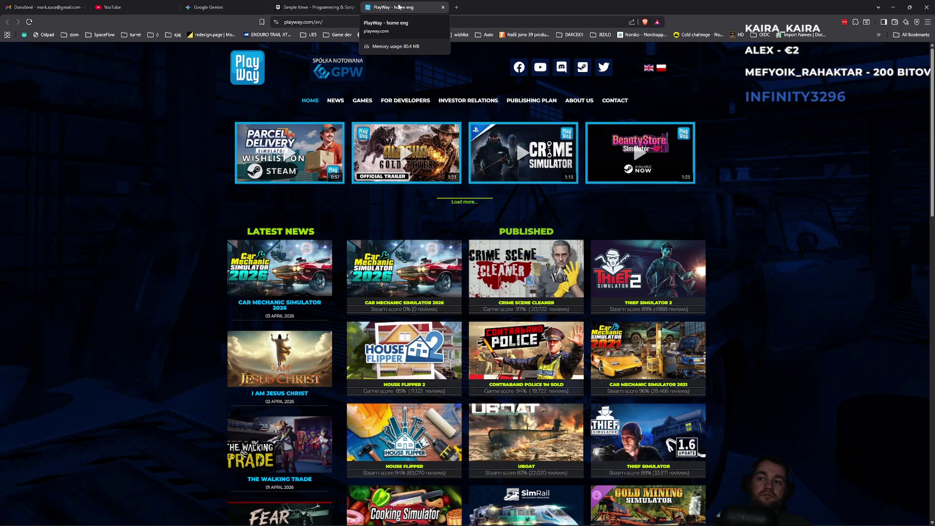
middle_click(399, 7)
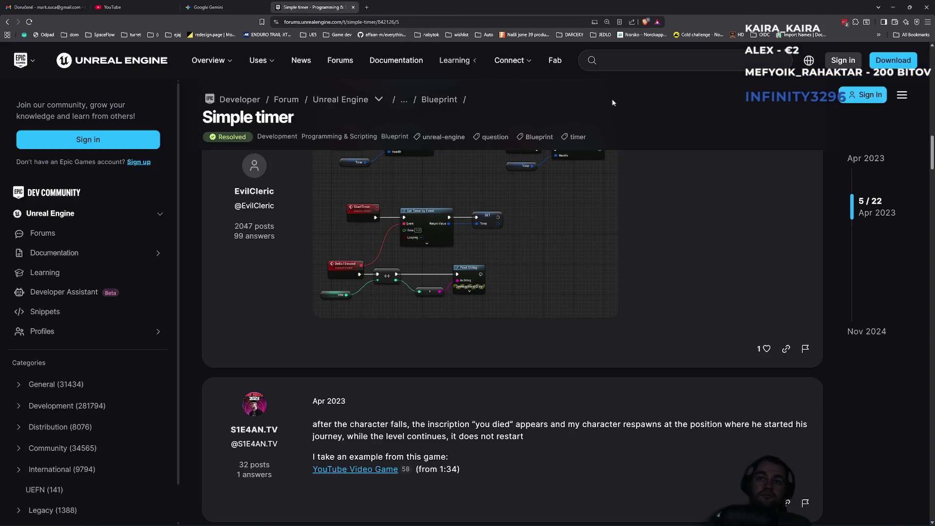
Minimize the browser and move the Unreal splash aside while testForrest finishes loading
left_click(894, 7)
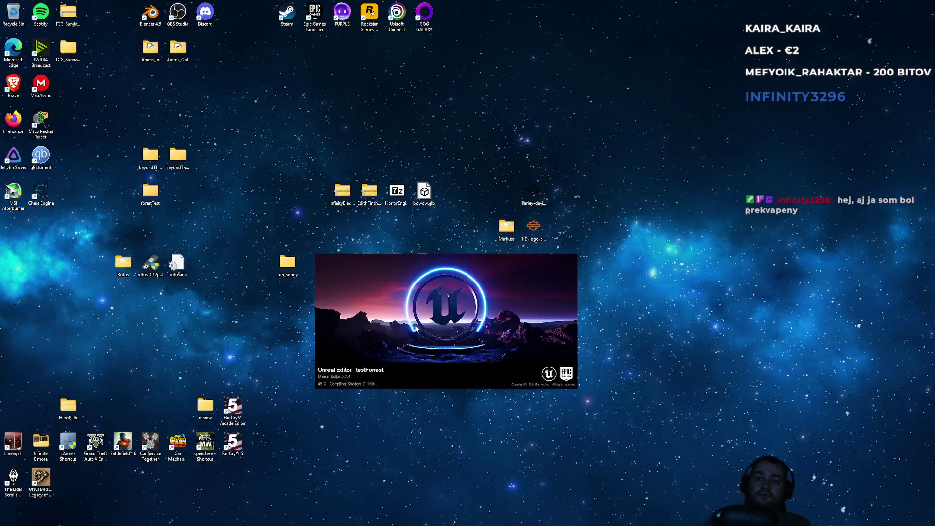
mouse_move(572, 263)
left_mouse_down()
mouse_move(343, 358)
mouse_move(353, 293)
mouse_move(413, 267)
left_mouse_up()
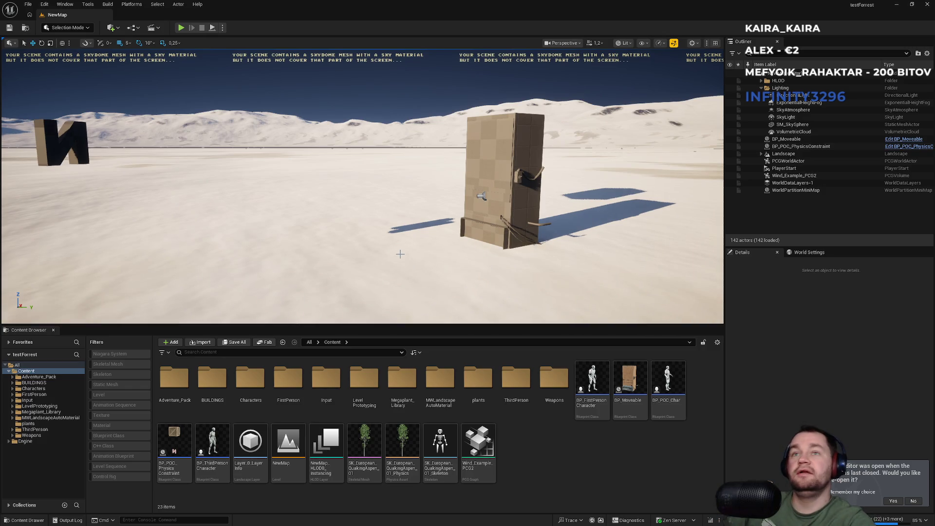
mouse_move(388, 211)
left_mouse_down()
mouse_move(375, 205)
mouse_move(387, 211)
left_mouse_up()
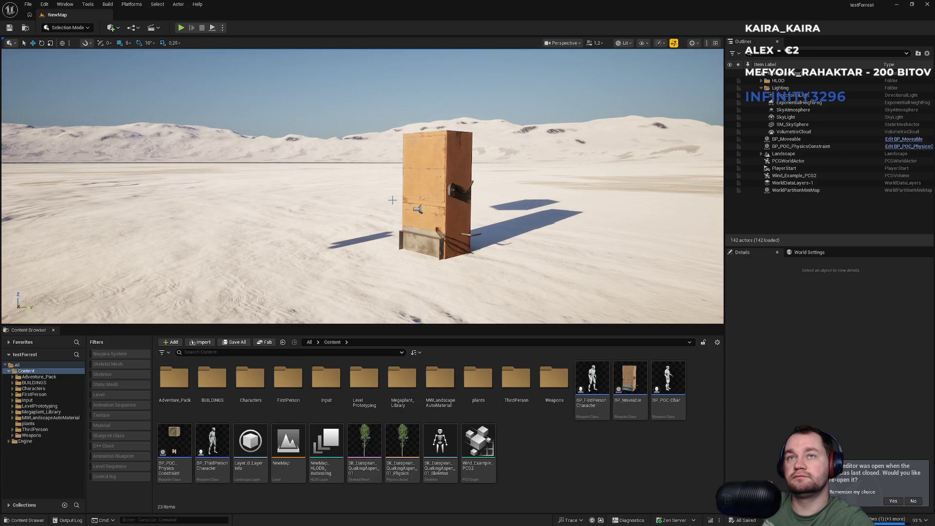
left_click(222, 29)
left_click(223, 31)
key("w")
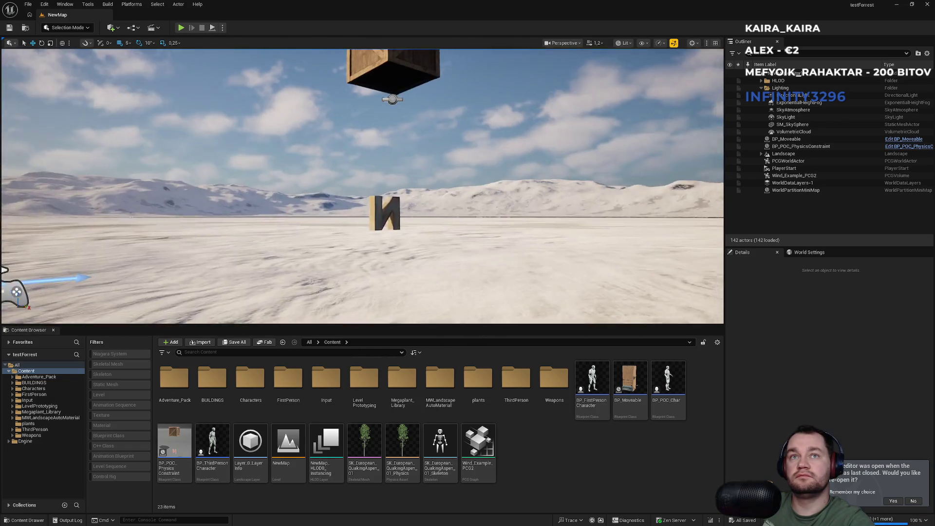
key("w")
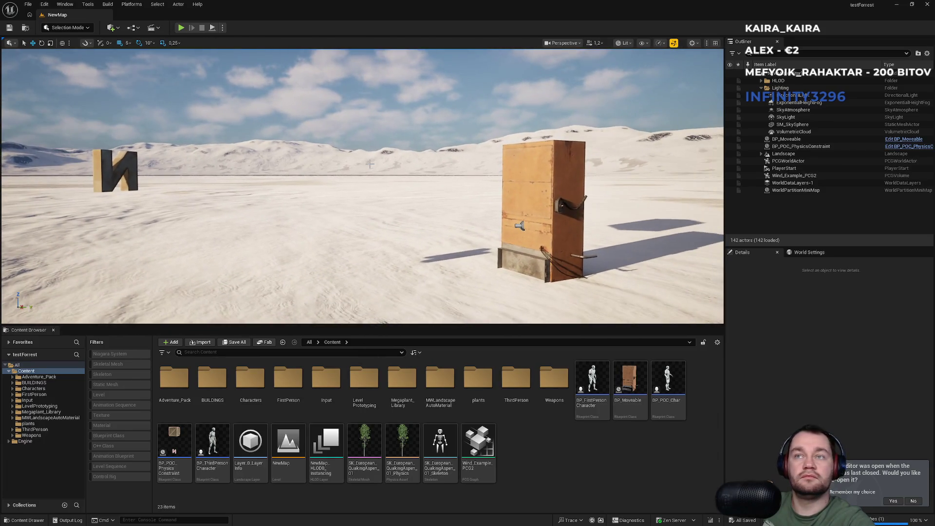
key("F11")
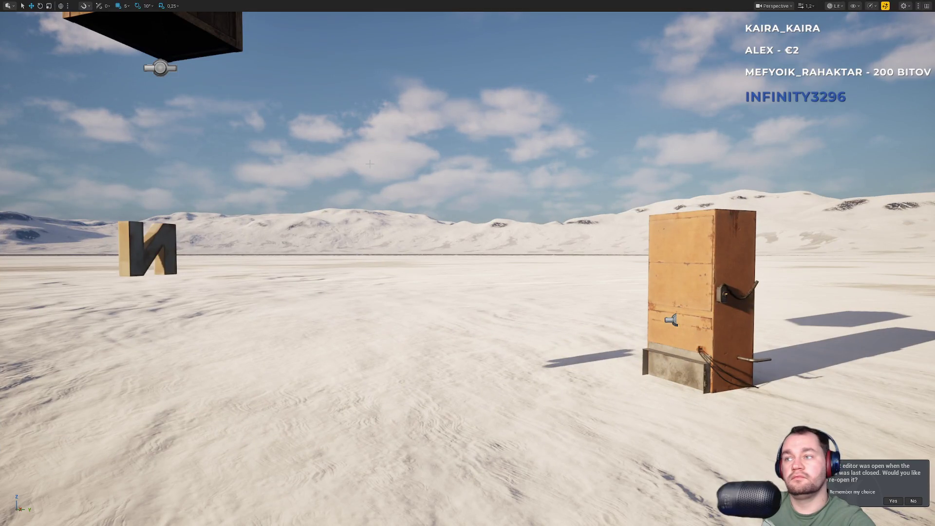
key("F11")
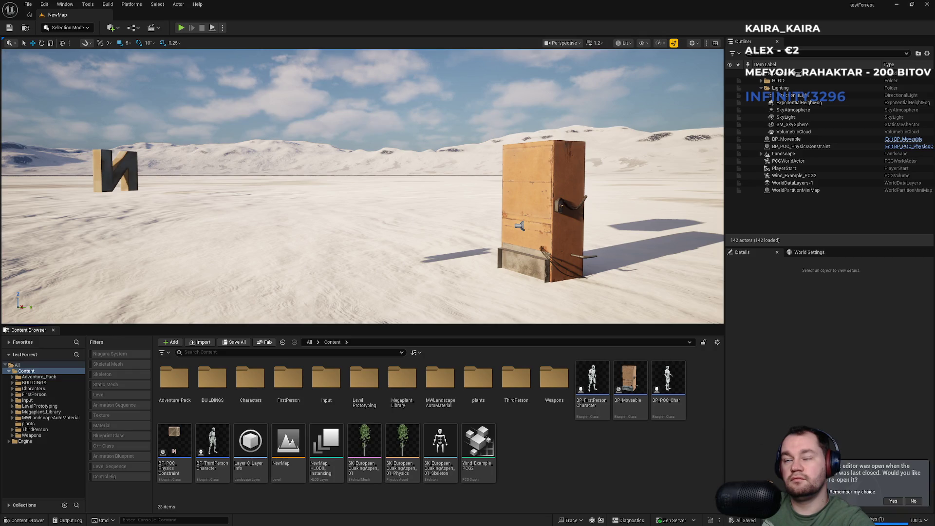
left_click_drag(404, 225, 404, 225)
Make the running level viewport fullscreen to view the BP_Moveable cabinet, then bring up Start
key("F11")
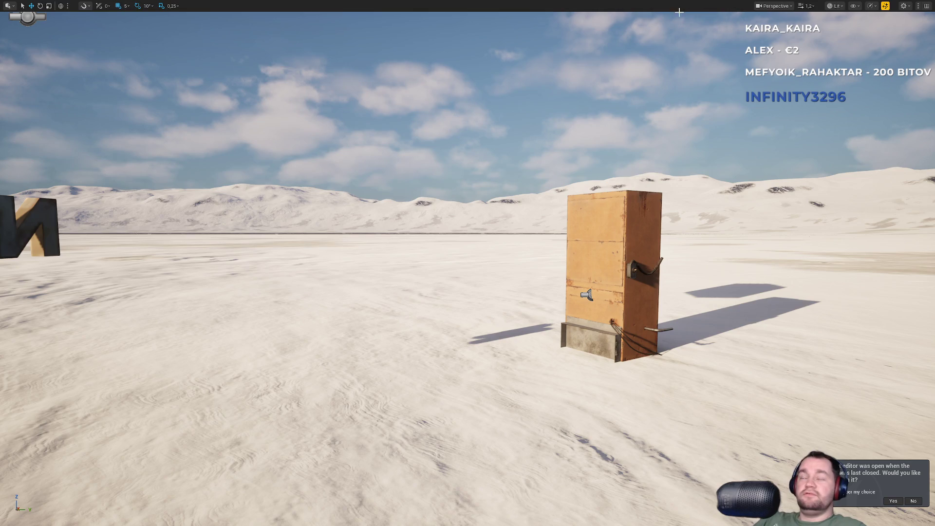
key("super")
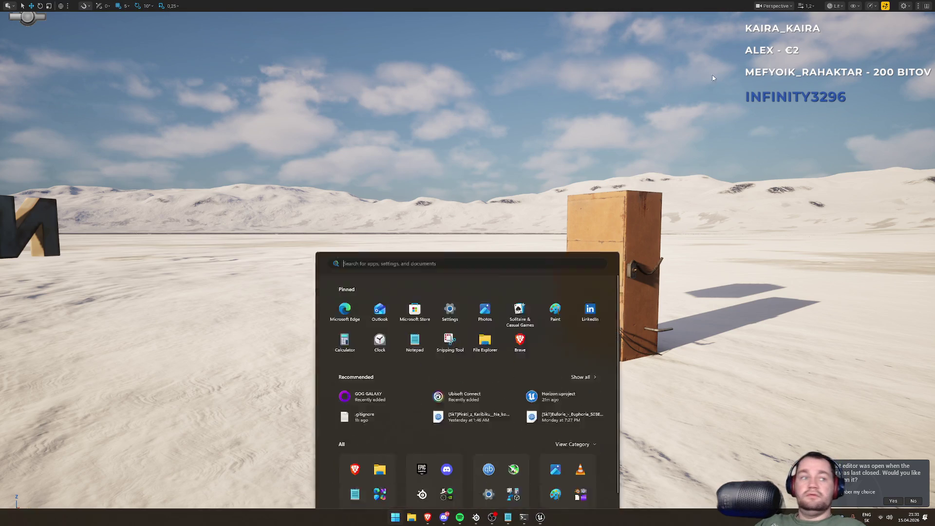
Toggle the Windows Start menu a few times, then dismiss it to return to the game
key("super")
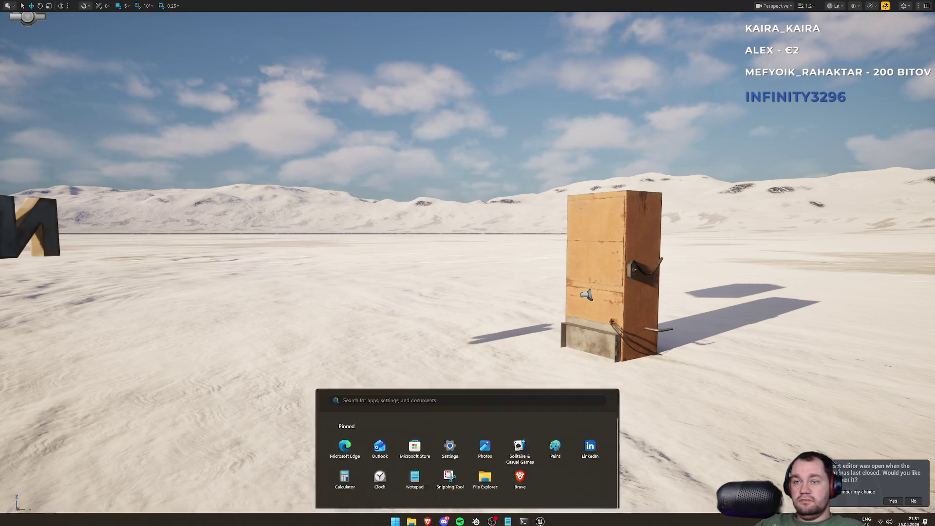
key("super")
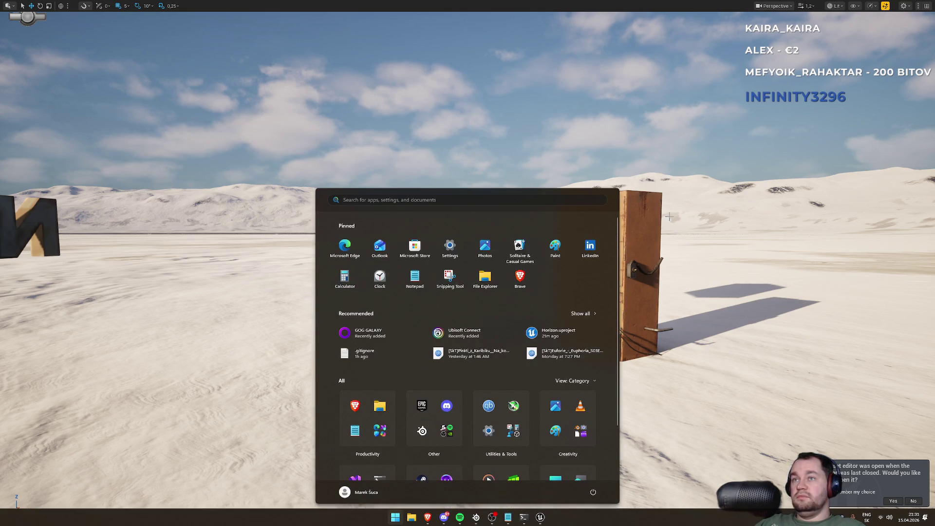
key("super")
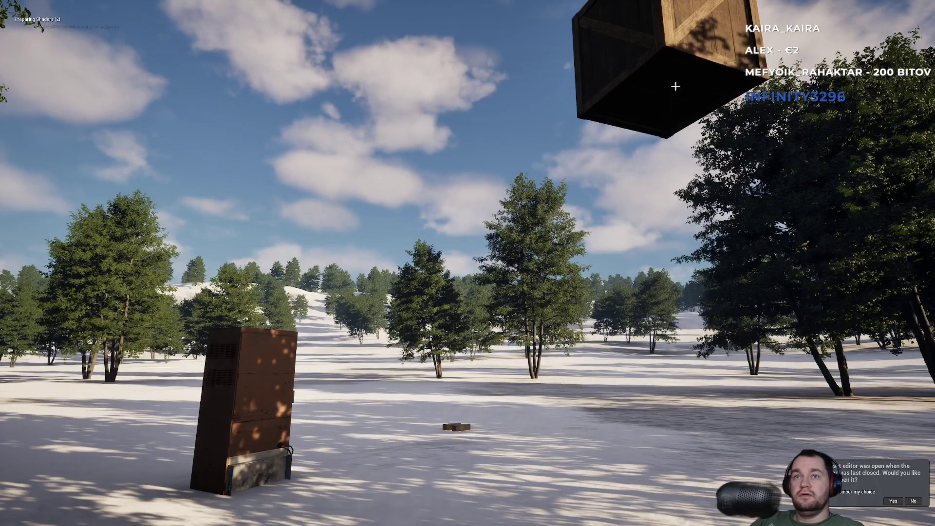
Stop the play session, restart it with Alt+P, then end it to return to editing
key("Escape")
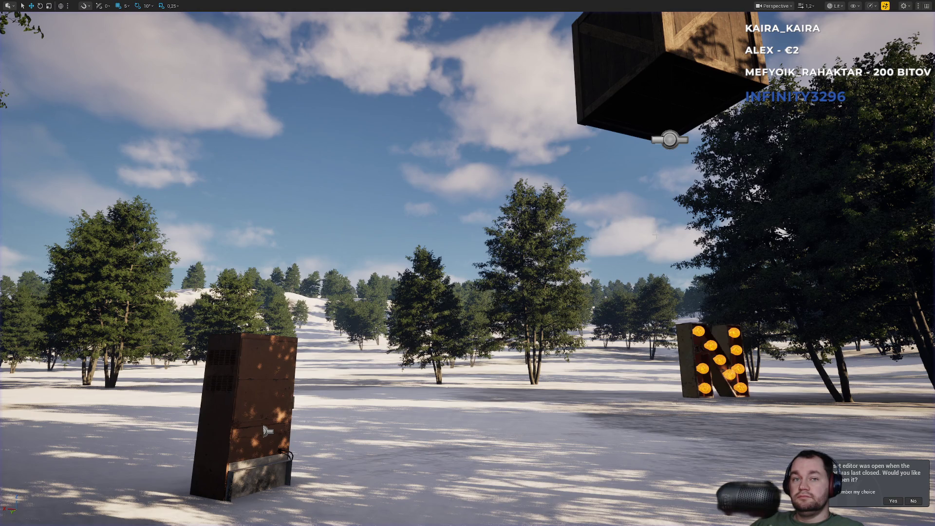
key("alt+p")
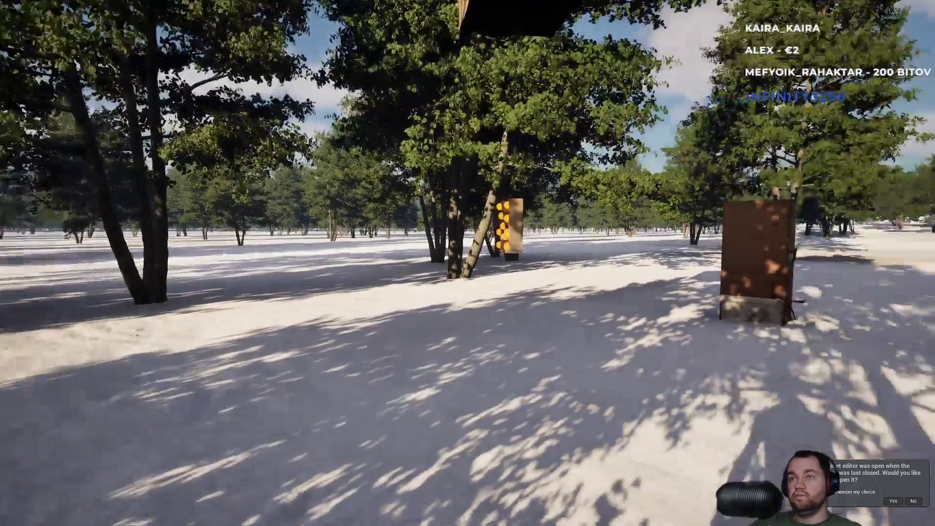
key("F11")
key("Escape")
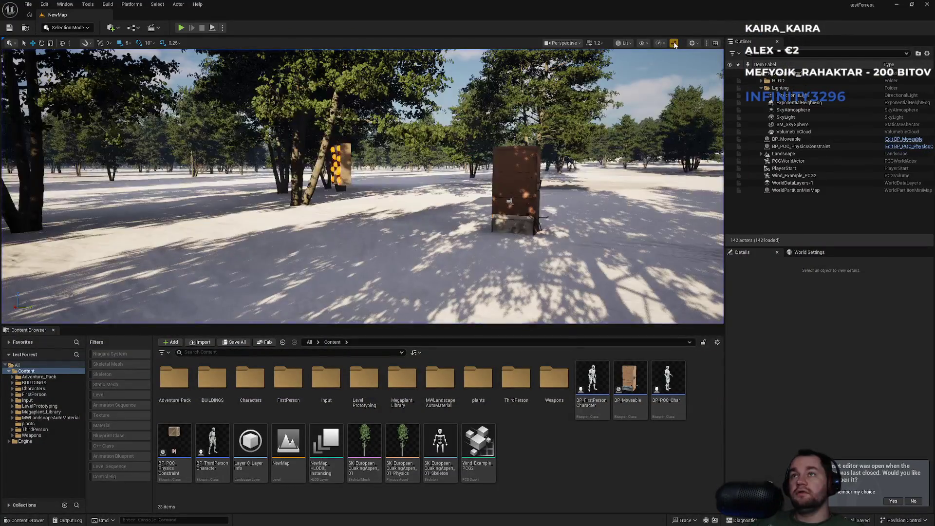
Lower the viewport scalability from Epic to Medium and switch to immersive fullscreen
left_click(694, 43)
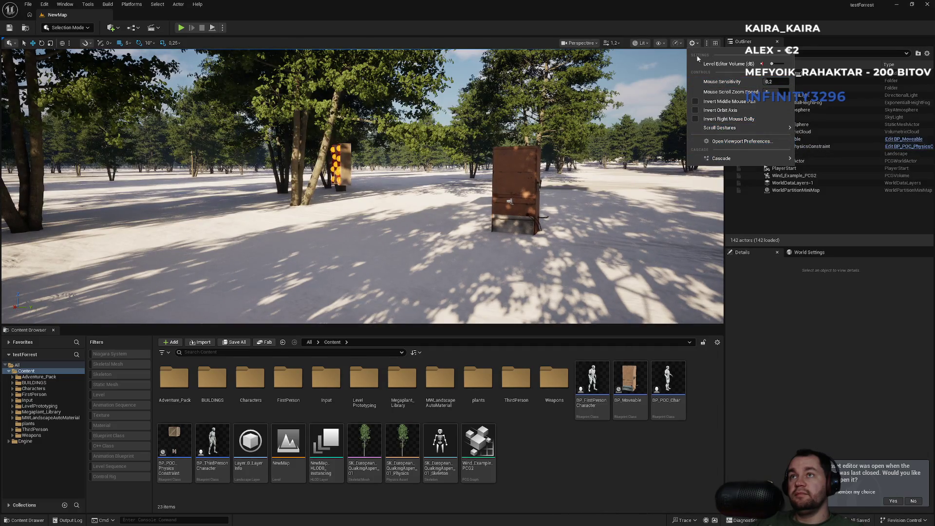
left_click(677, 43)
mouse_move(731, 88)
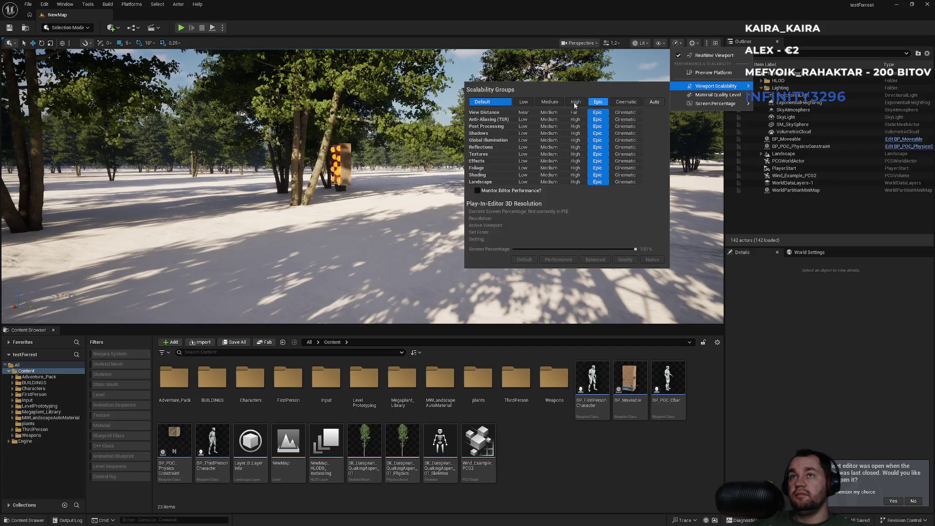
left_click(557, 103)
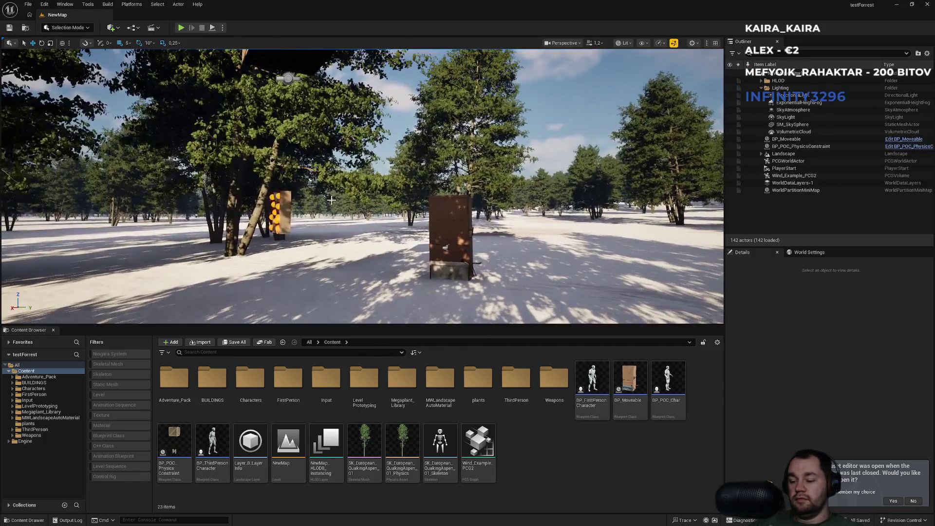
key("F11")
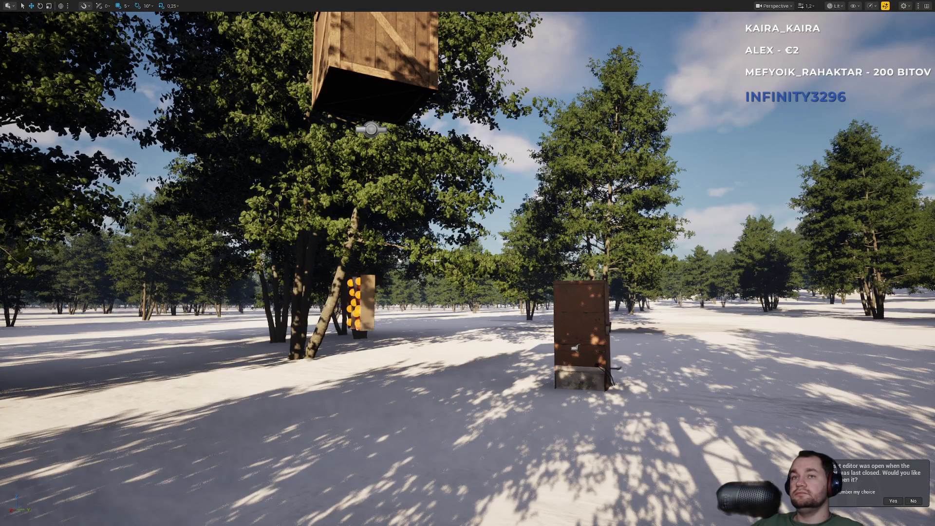
Play the level, walk up to the lit N sign and knock the brown cabinet over
key("alt+p")
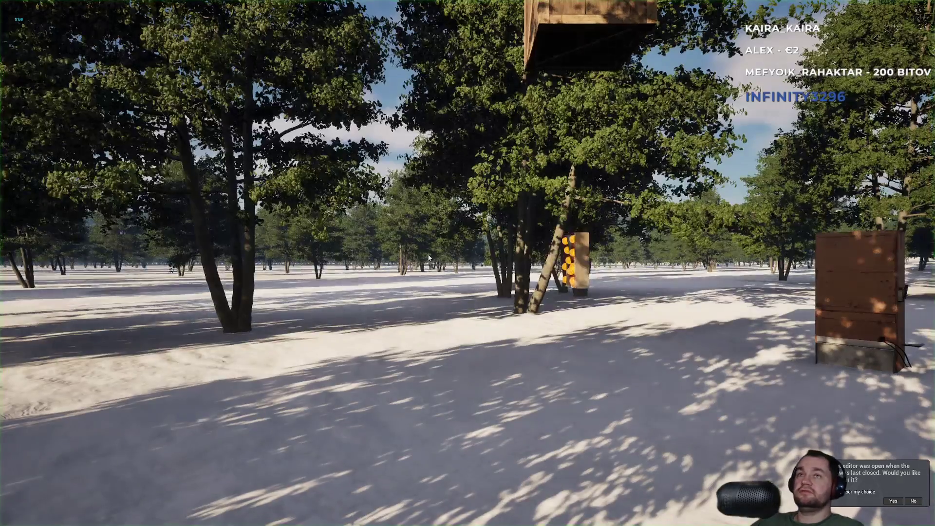
key("w")
key("w")
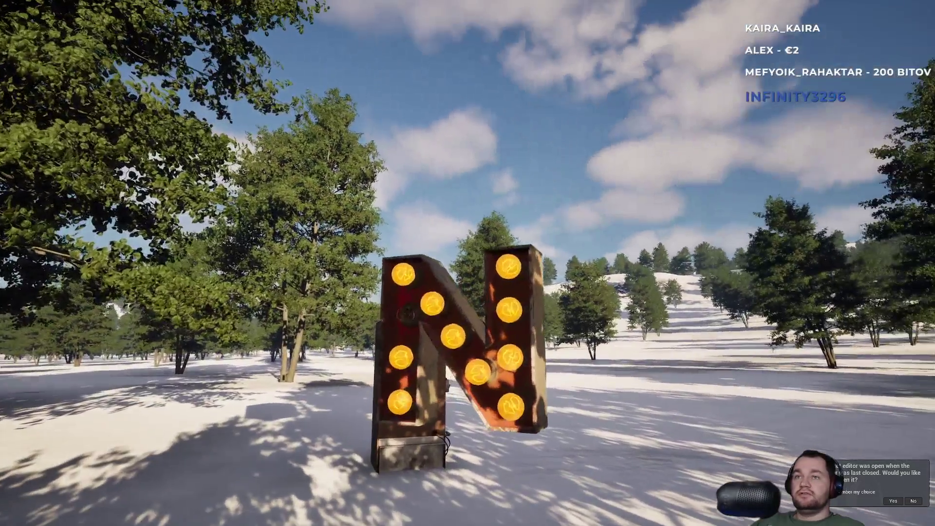
key("s")
key("w")
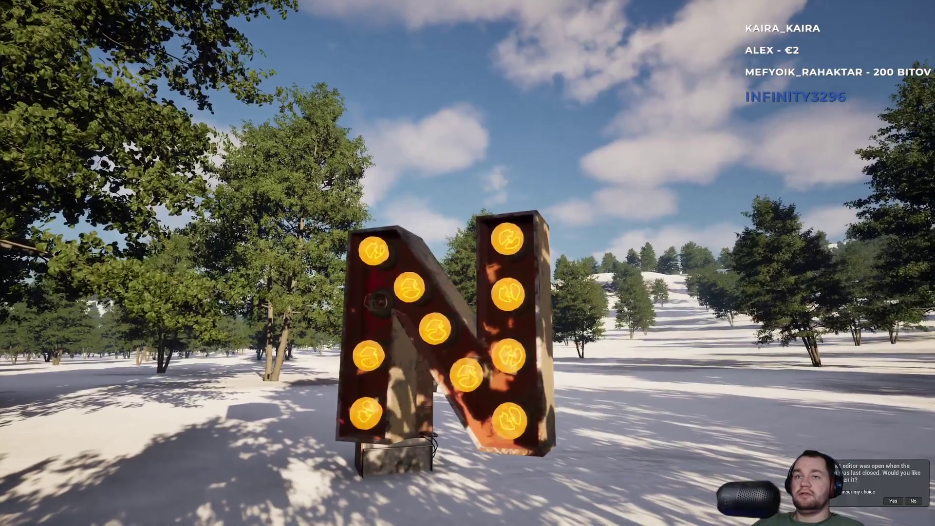
key("w")
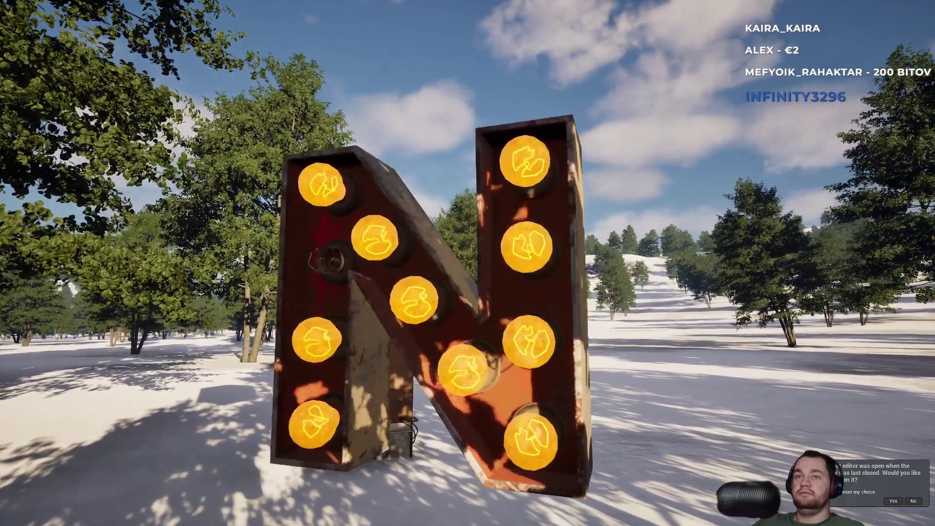
key("w")
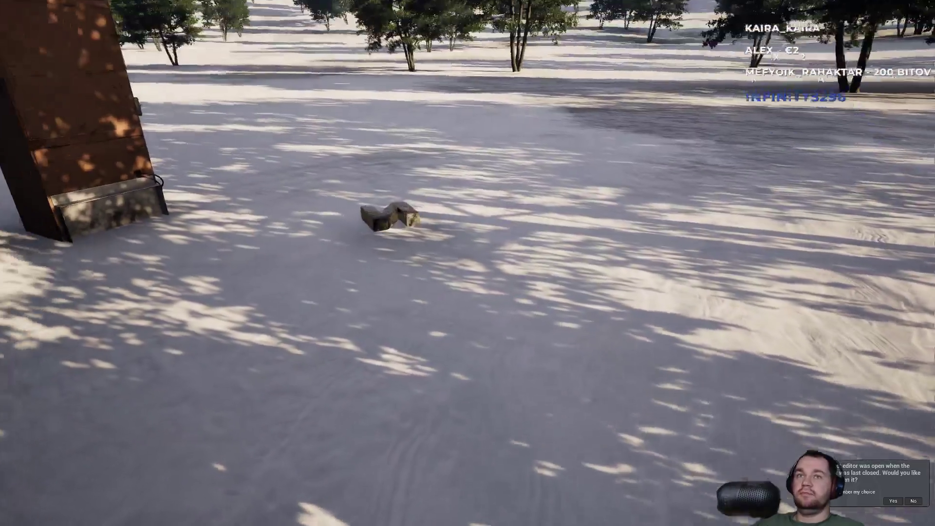
key("w")
key("w")
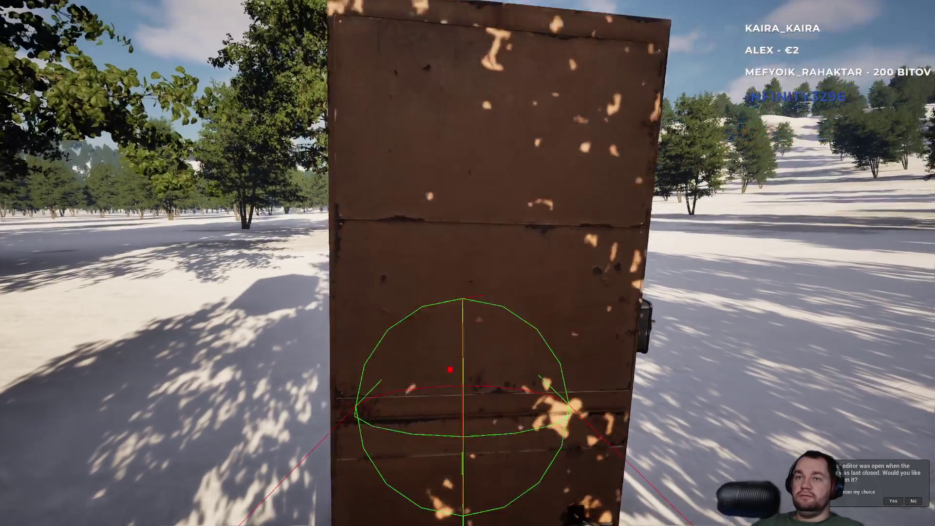
left_click(450, 370)
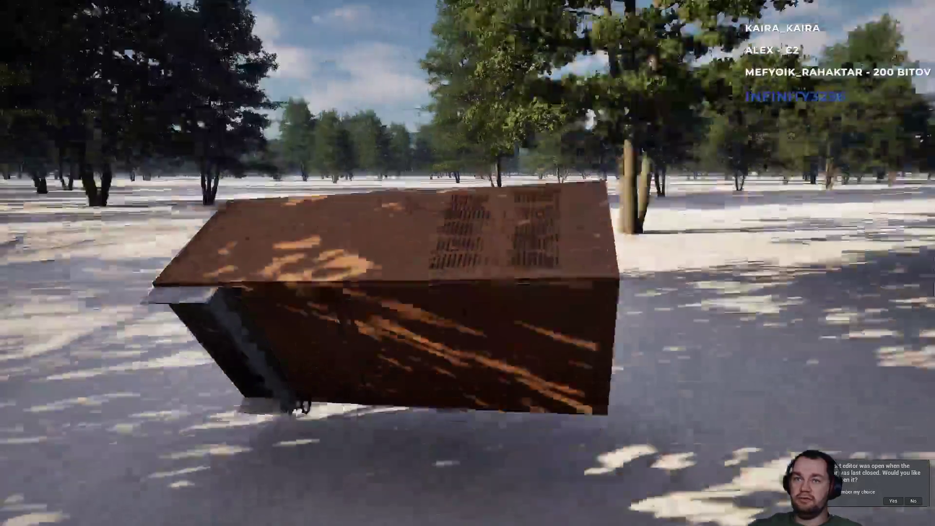
Grab the fallen brown cabinet with the physics handle and lift it close to the camera
key("e")
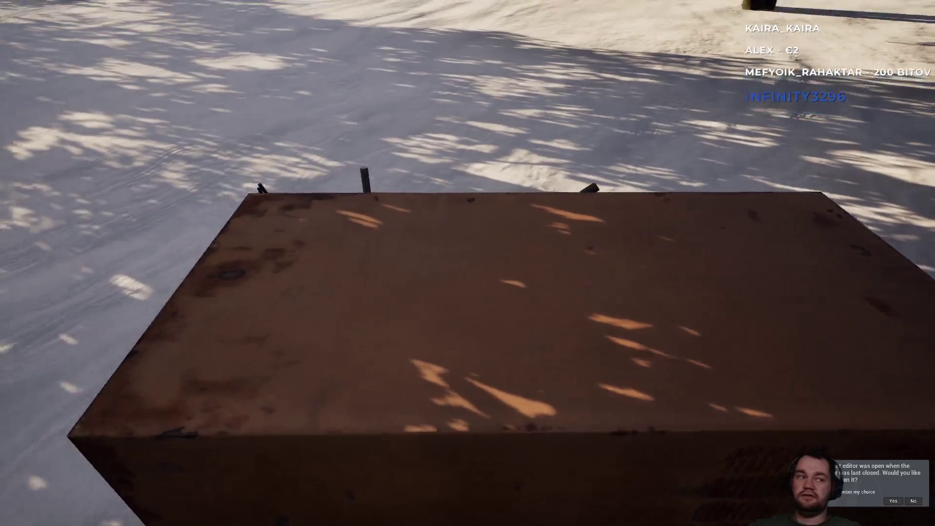
key("e")
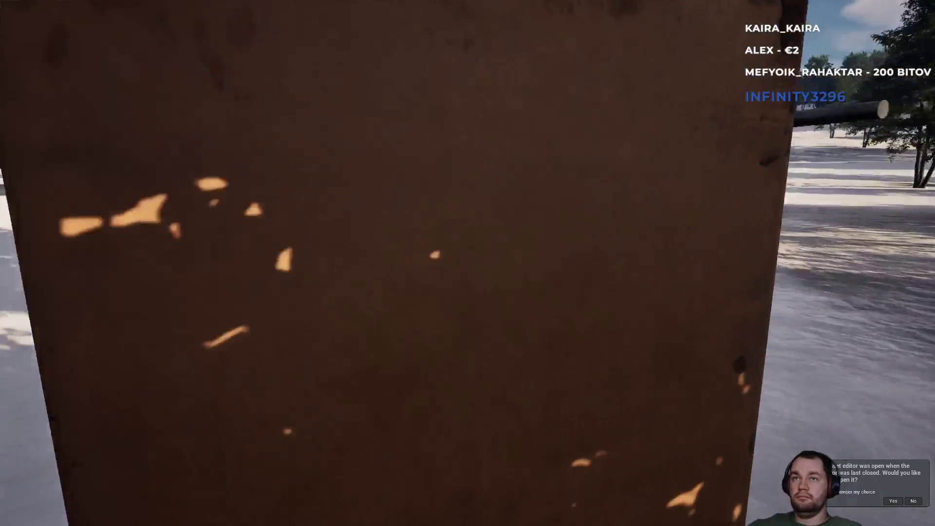
key("s")
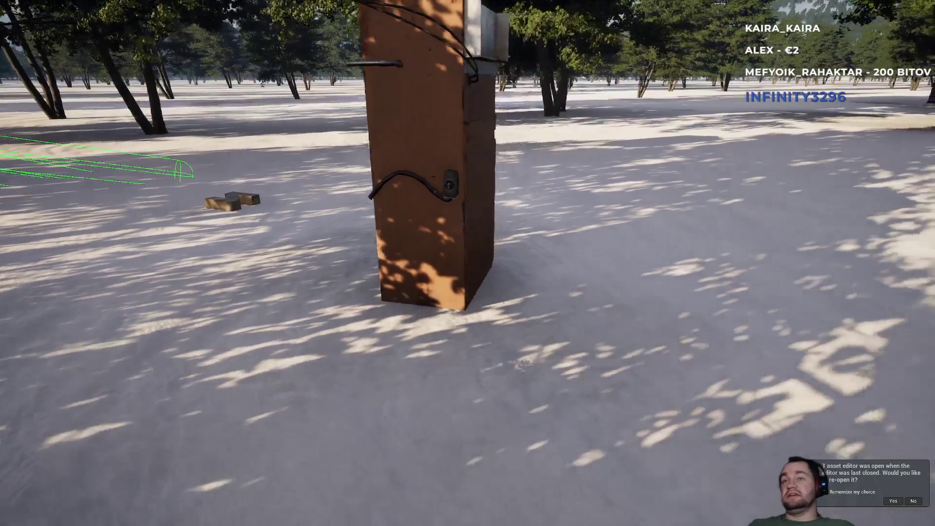
Walk around the upright cabinet to inspect it up close from its cable side
key("w")
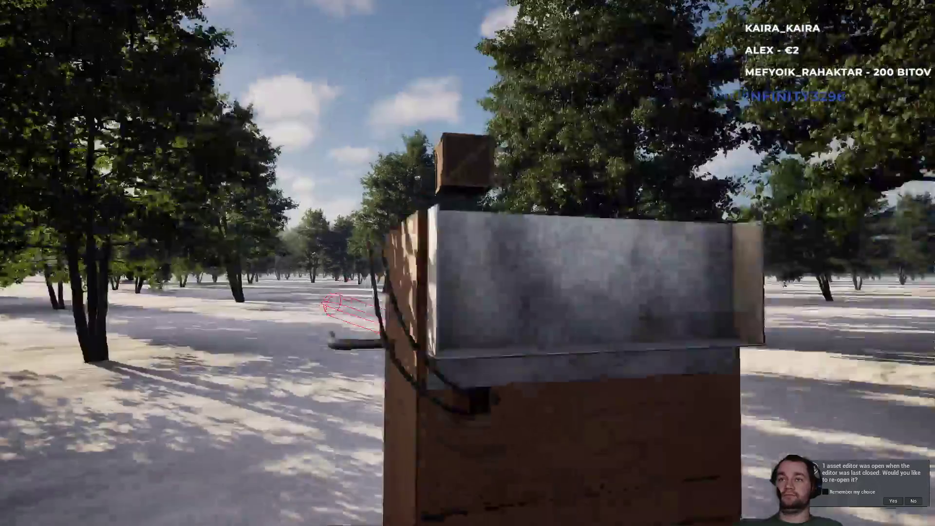
key("s")
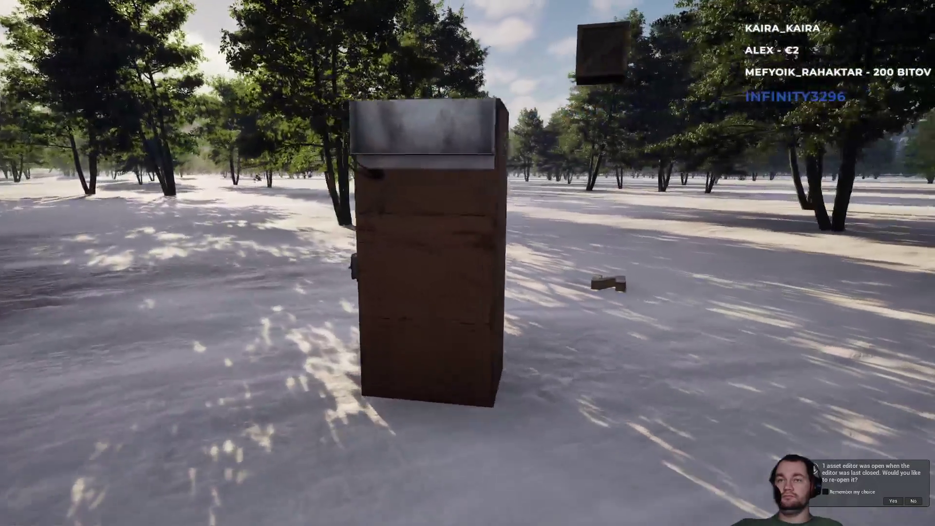
key("w")
key("a")
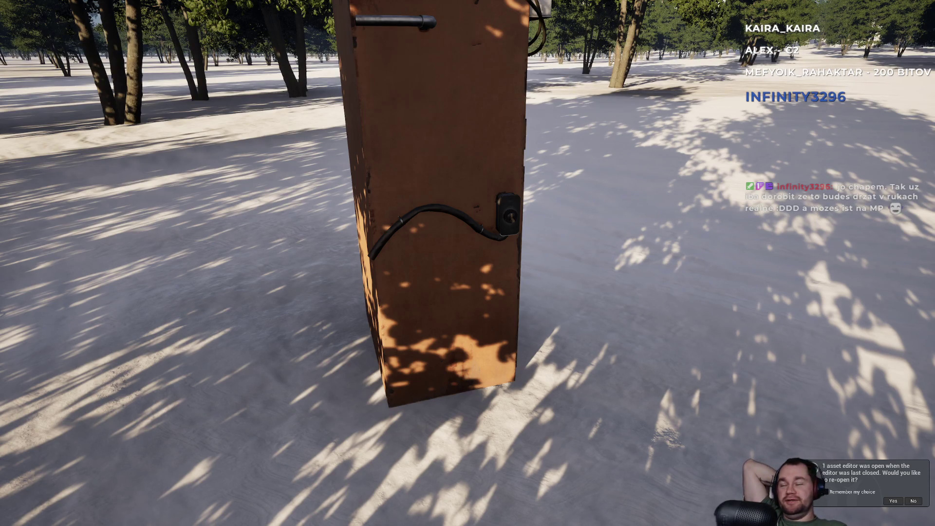
key("w")
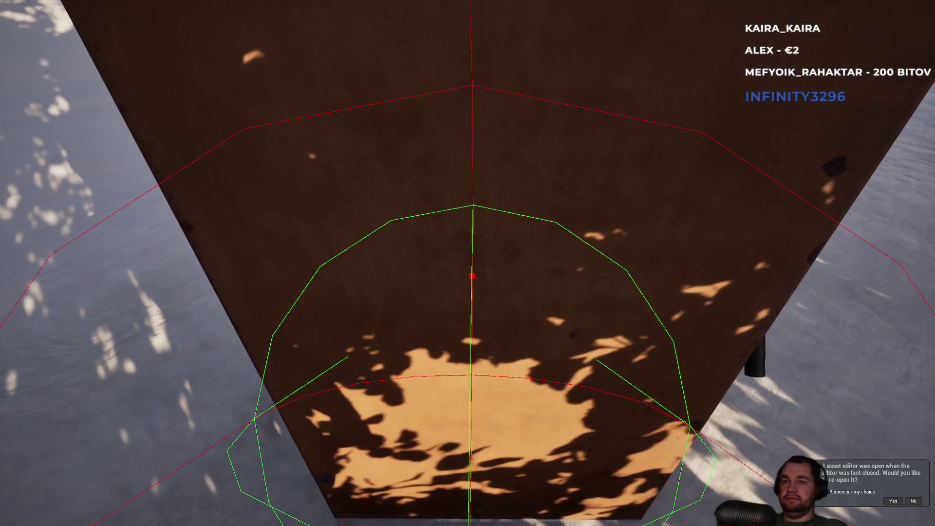
Walk around the rusty cabinet and shove it until it tips over in the snow
key("s")
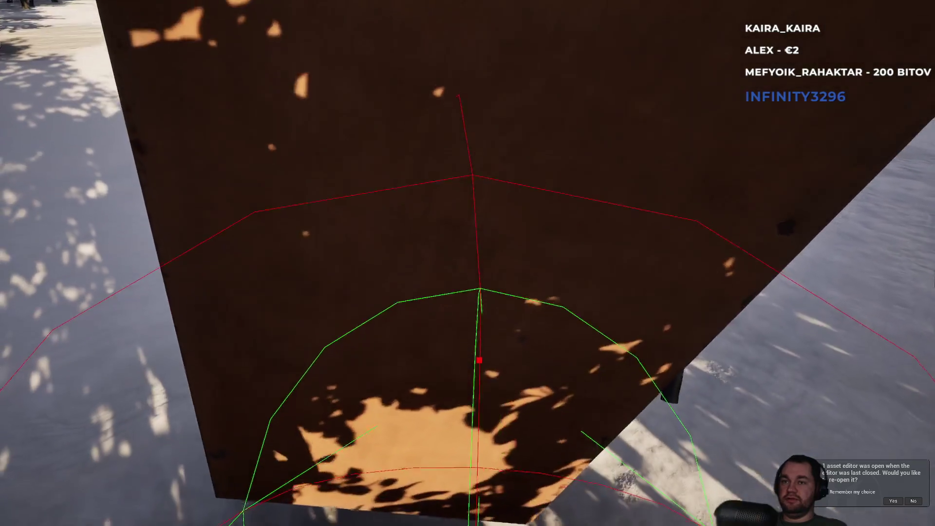
key("w")
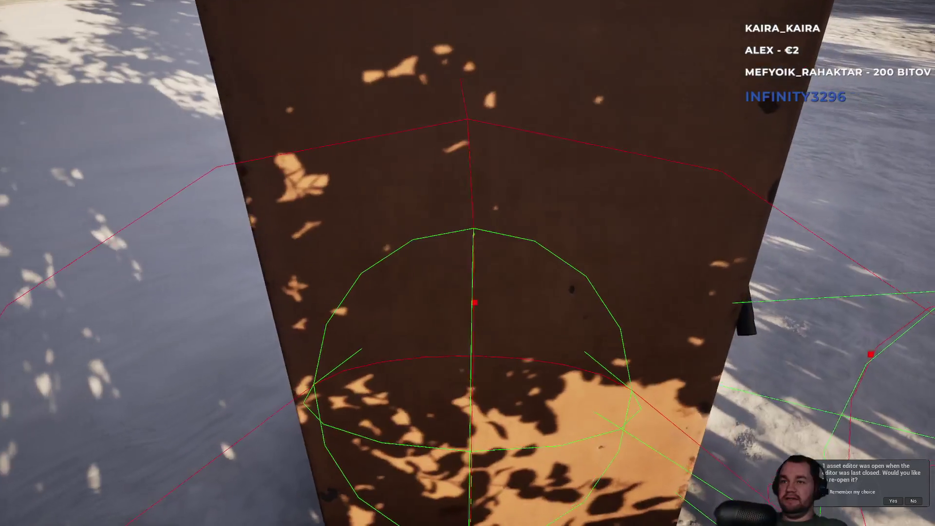
key("s")
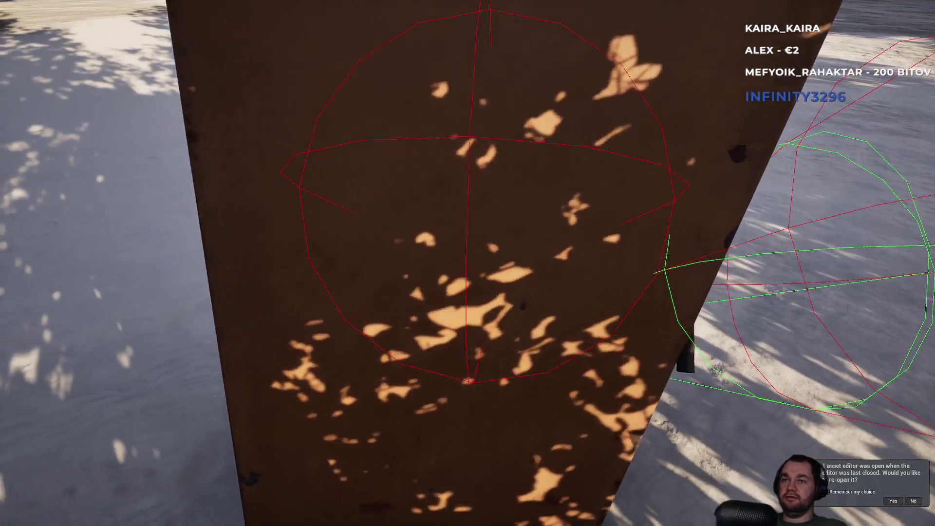
key("s")
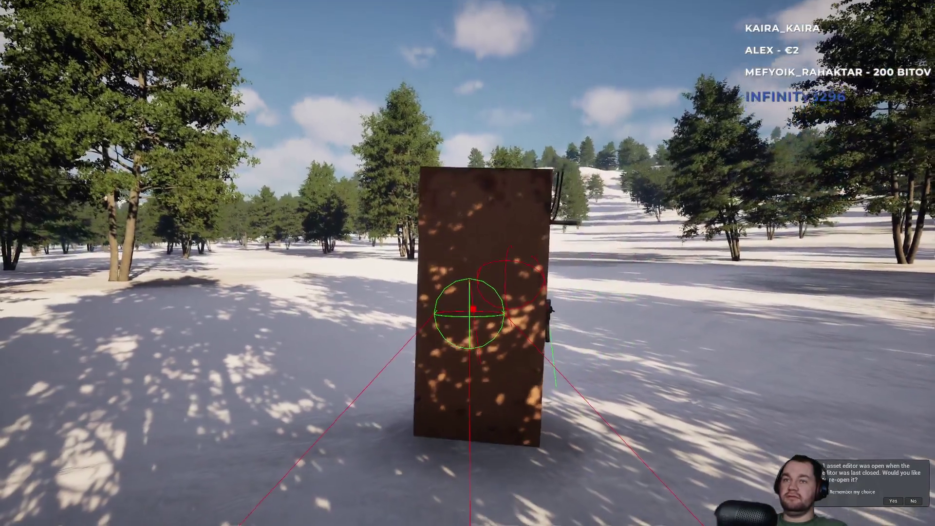
key("s")
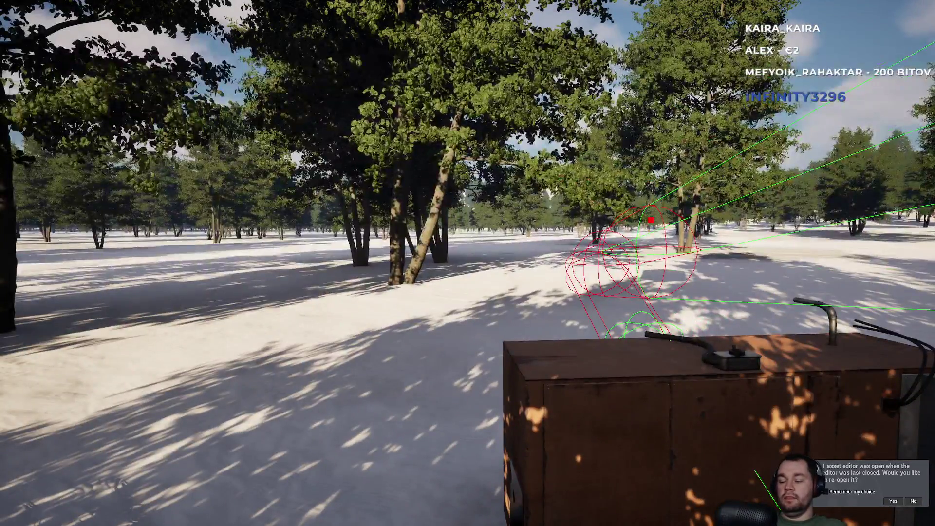
Exit fullscreen to show the editor panels, then return input to the running game
key("shift+F1")
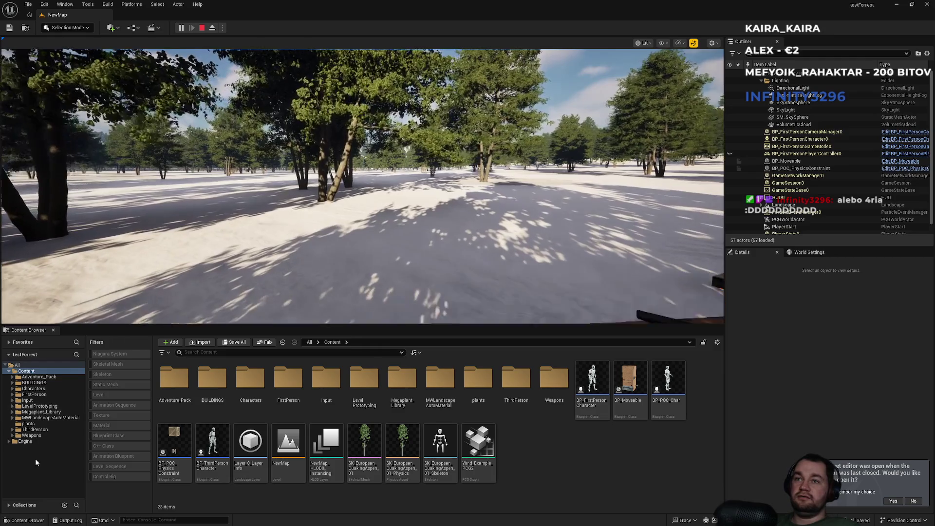
left_click(73, 244)
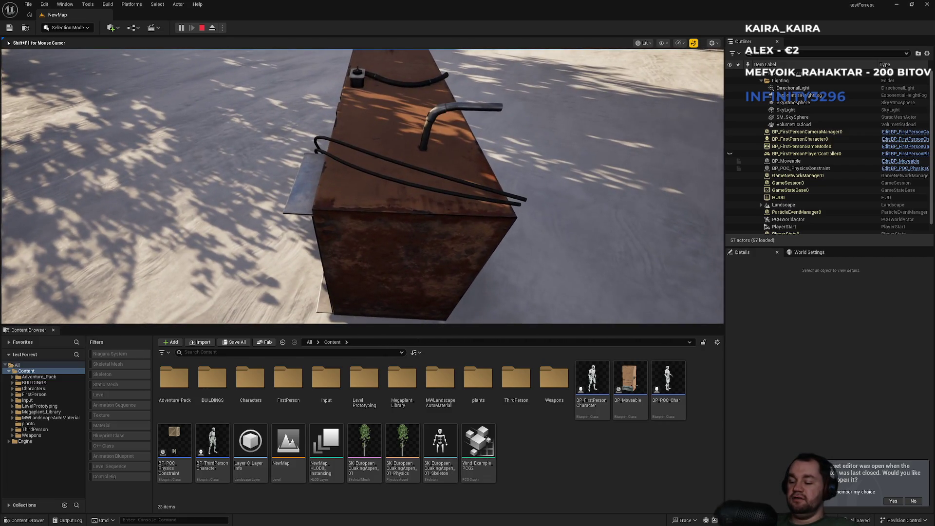
Test the cabinet again in fullscreen, then stop the play session
key("F11")
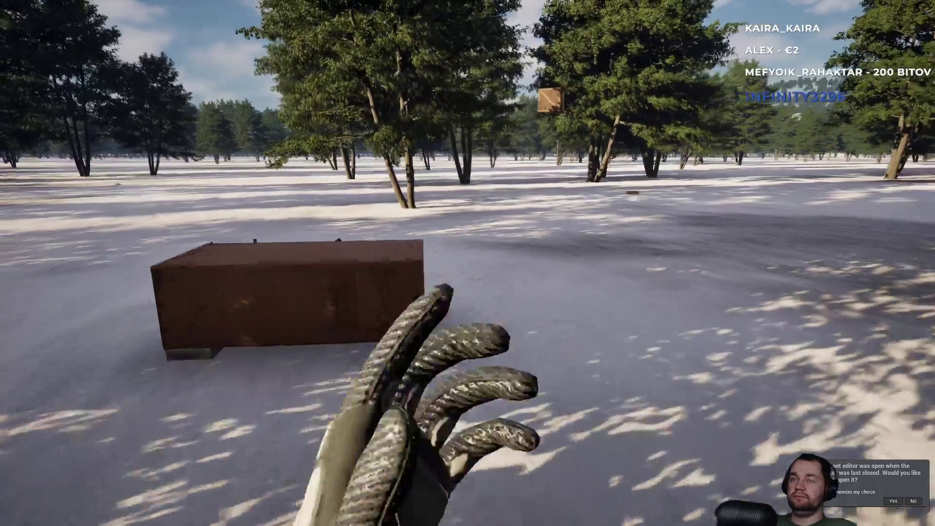
key("Escape")
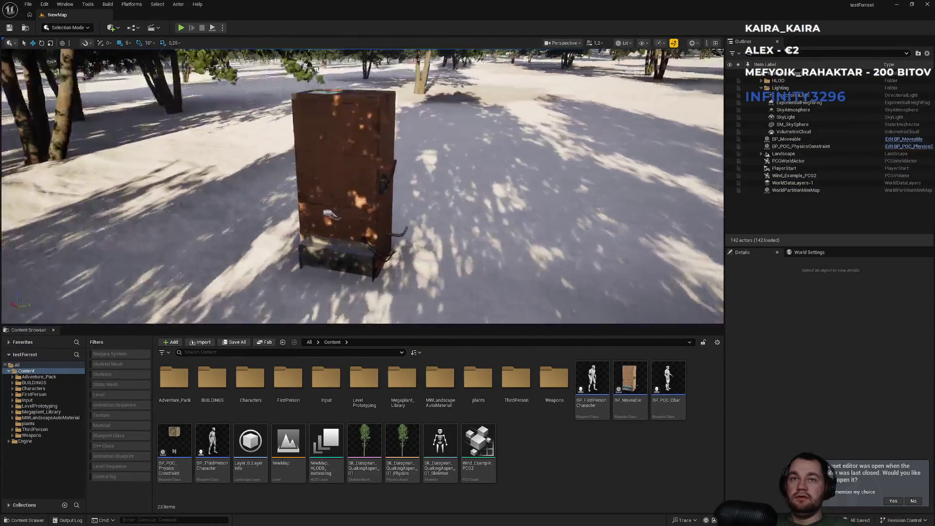
Select the BP_Moveable cabinet and Alt-drag a copy, BP_Moveable2, beside it
left_click(327, 205)
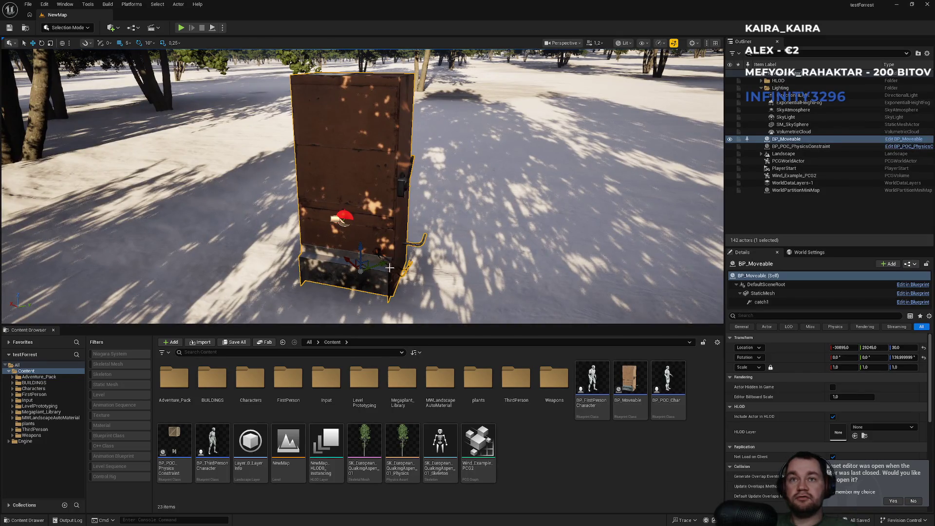
left_click_drag(384, 267, 380, 264)
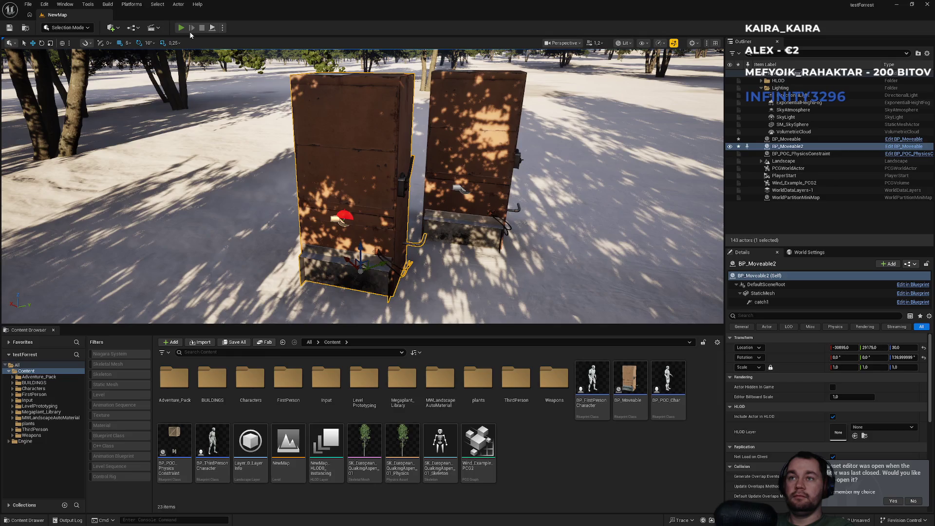
Start Play In Editor with Alt+P to test both cabinets
key("alt+p")
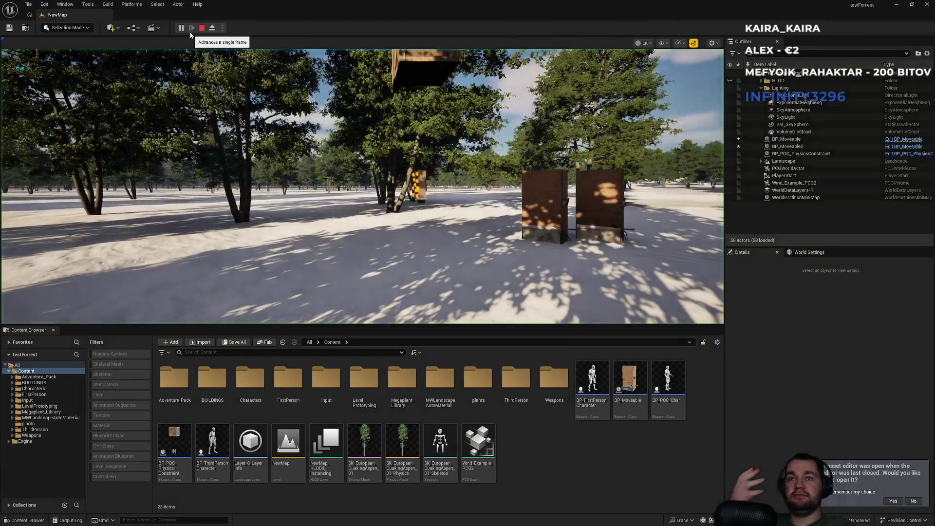
In fullscreen play, walk up to the two cabinets and push them around
key("F11")
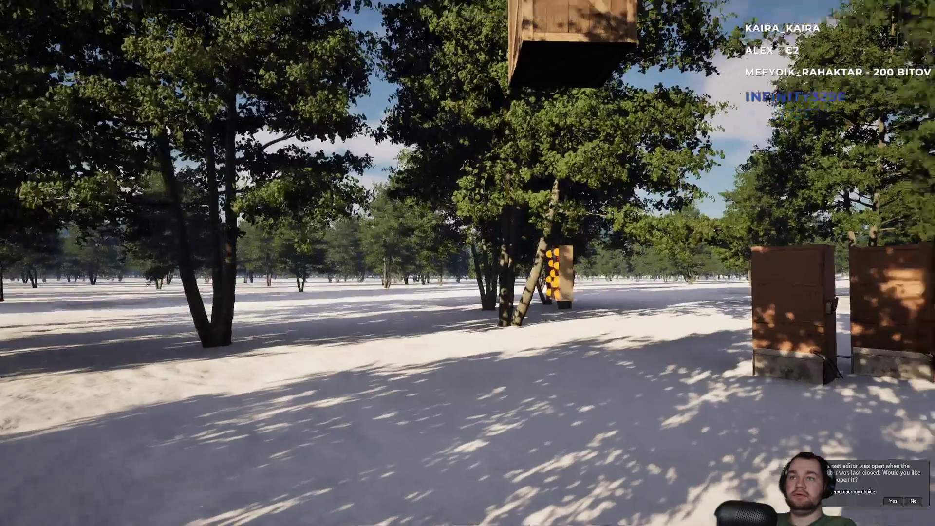
key("w")
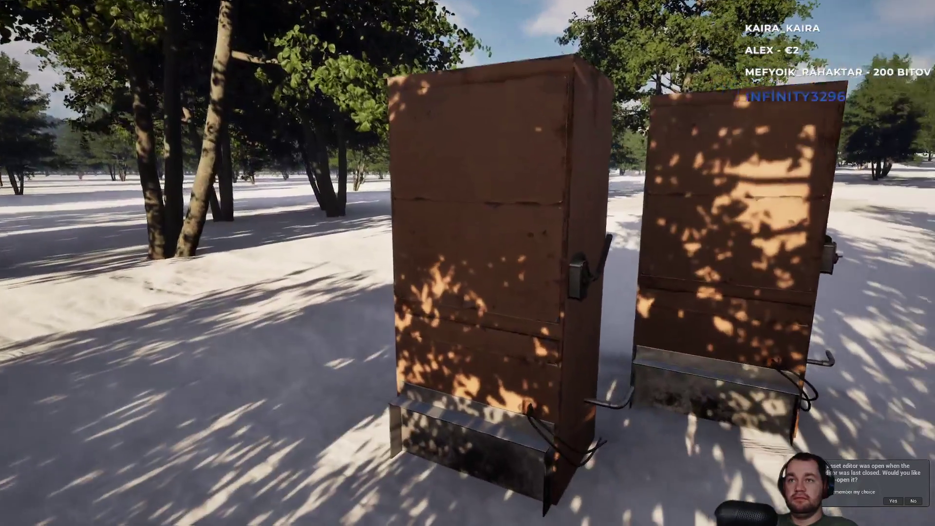
key("w")
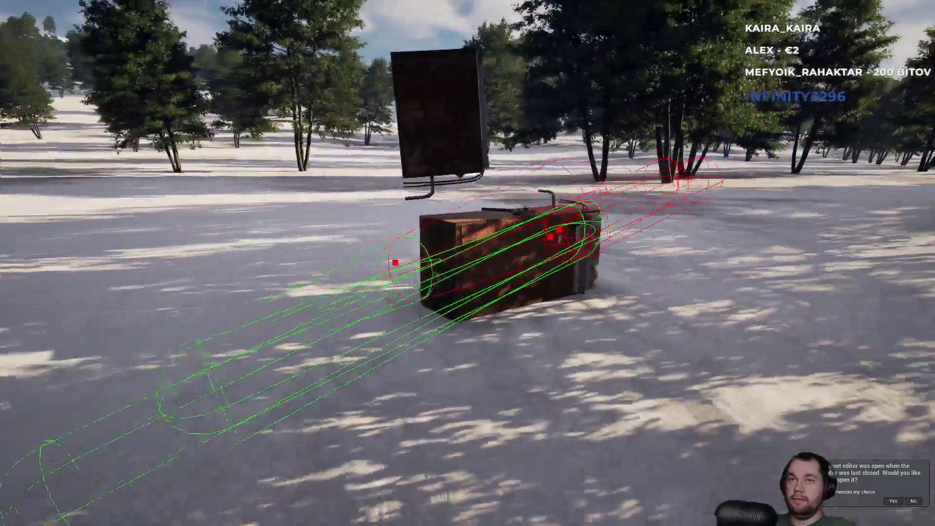
key("w")
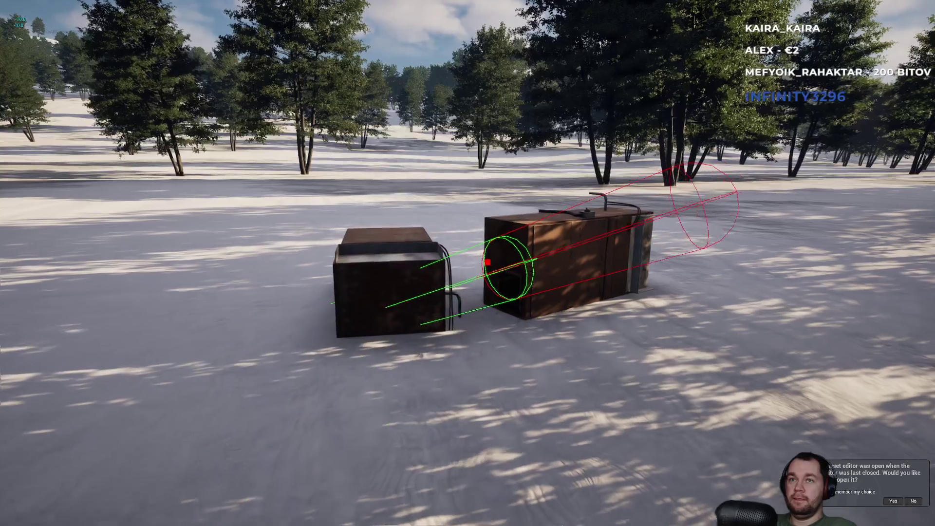
key("s")
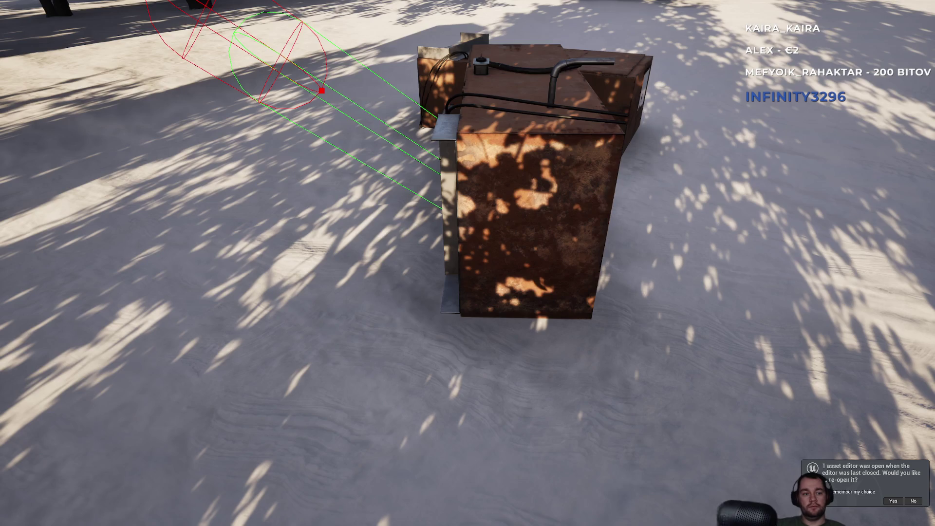
Exit fullscreen, stop the play session and frame BP_Moveable2 in the viewport
key("F11")
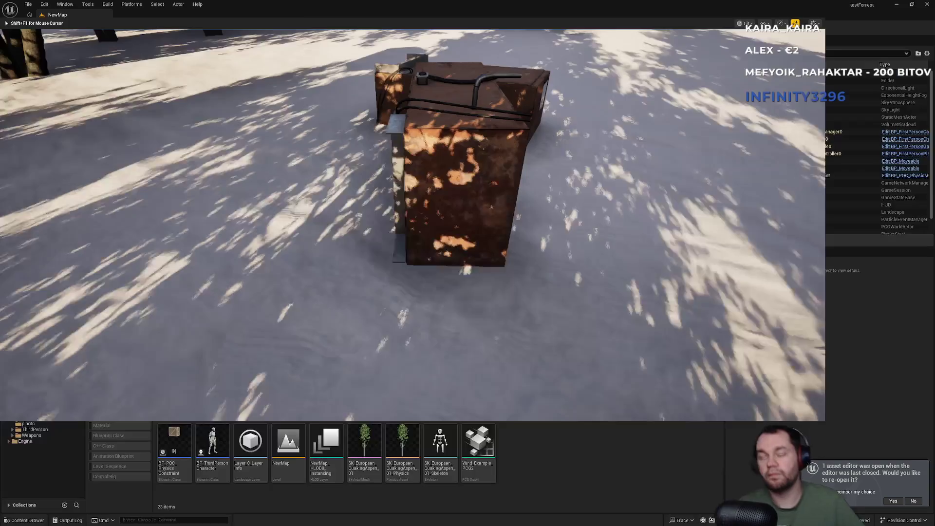
left_click(282, 158)
key("Escape")
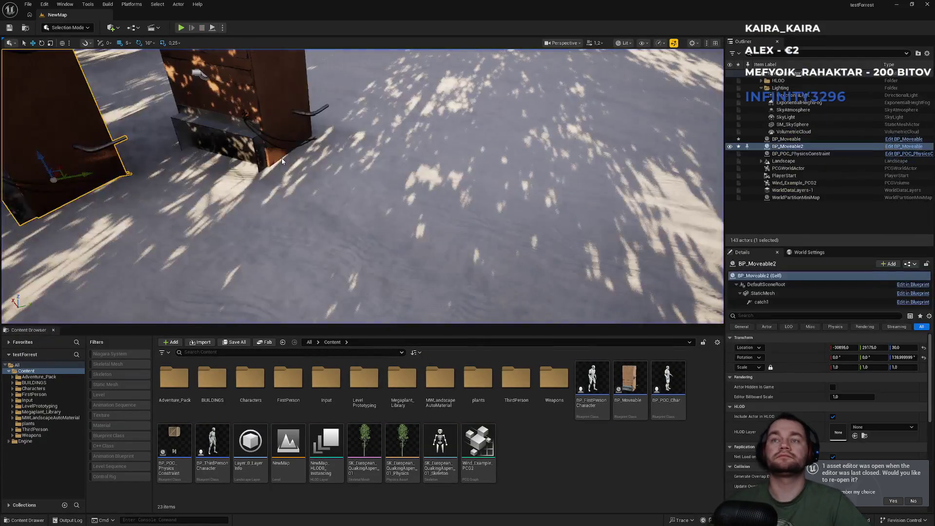
key("f")
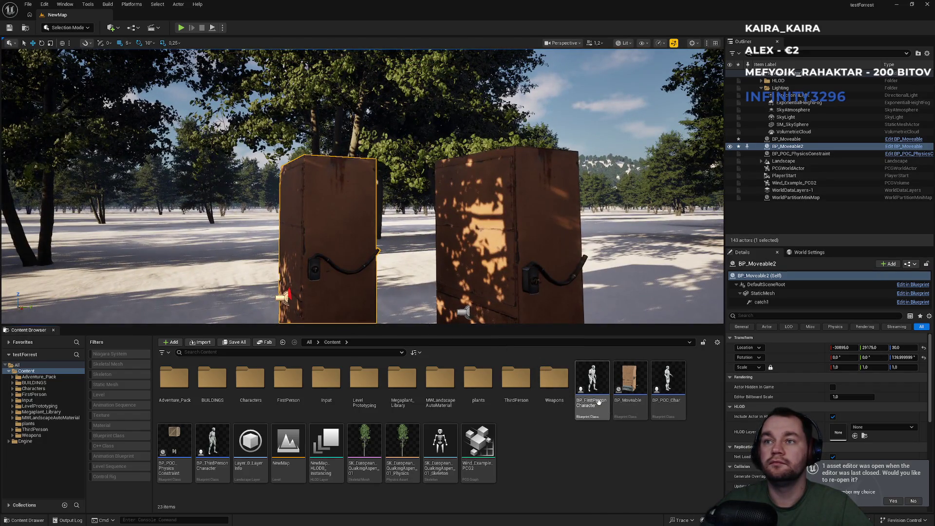
Set play options to 2 players with Play As Listen Server and start the session
left_click(223, 28)
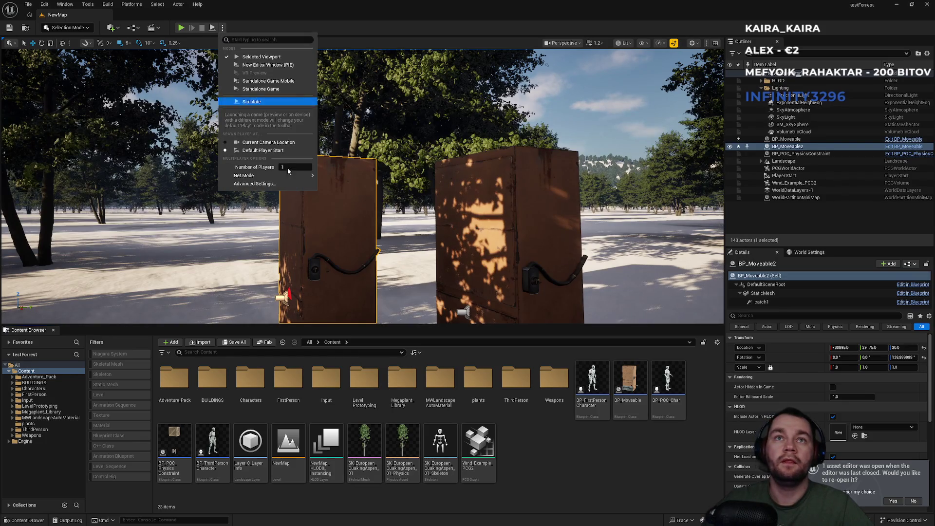
left_click_drag(282, 167, 289, 167)
mouse_move(280, 176)
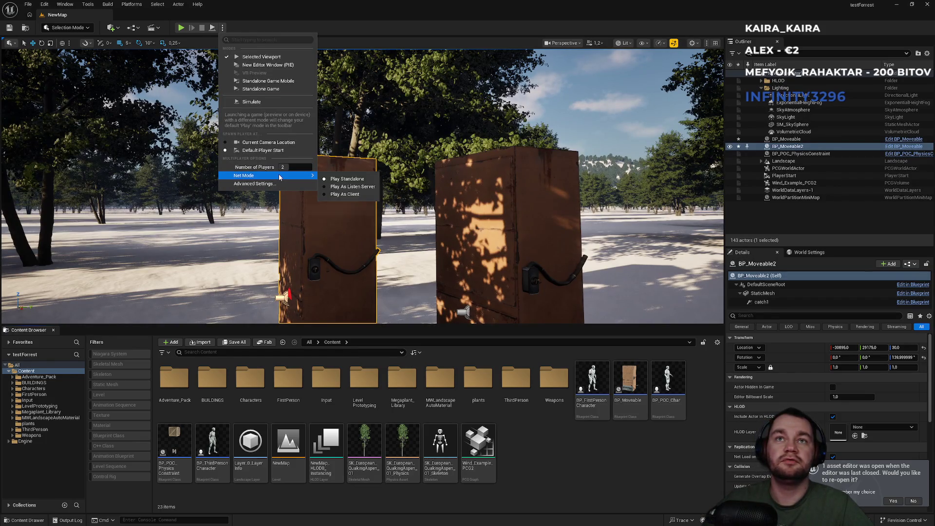
left_click(353, 187)
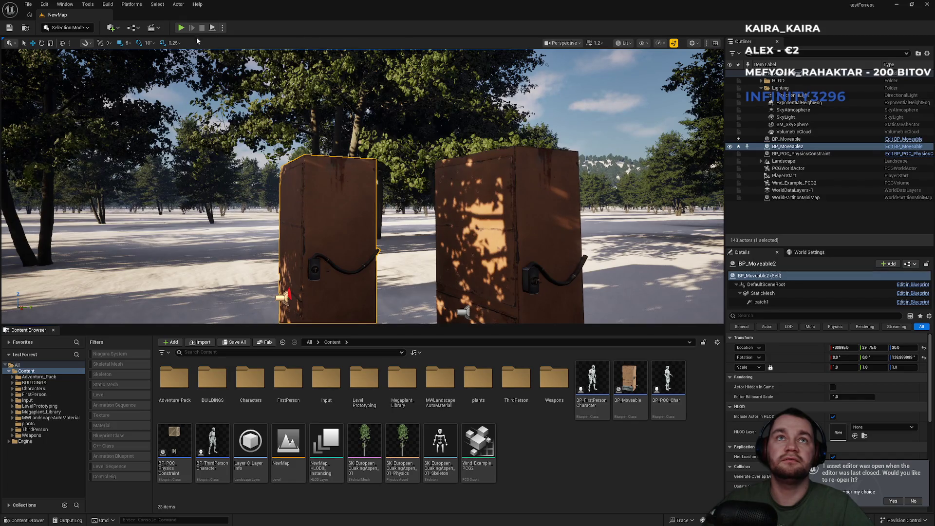
left_click(181, 29)
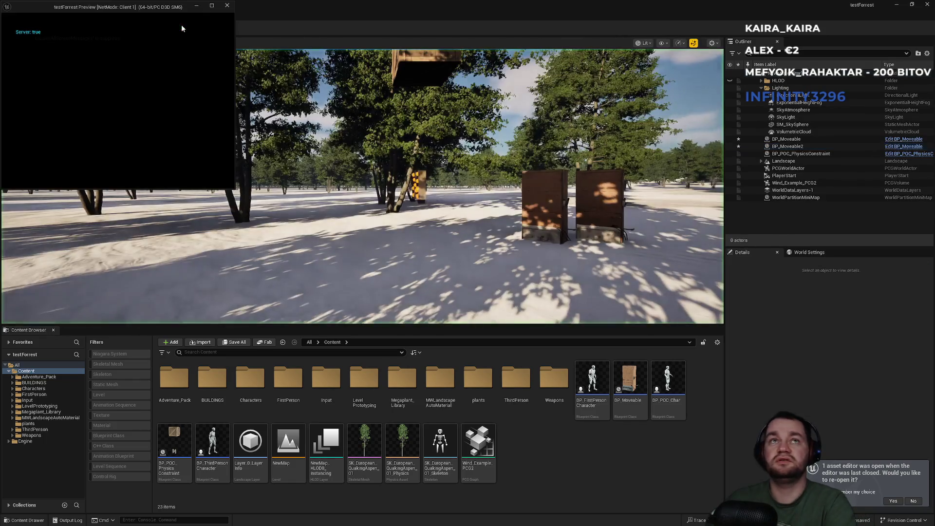
Move the client preview aside and play the character through the snowy forest in fullscreen
left_click_drag(165, 10, 0, 11)
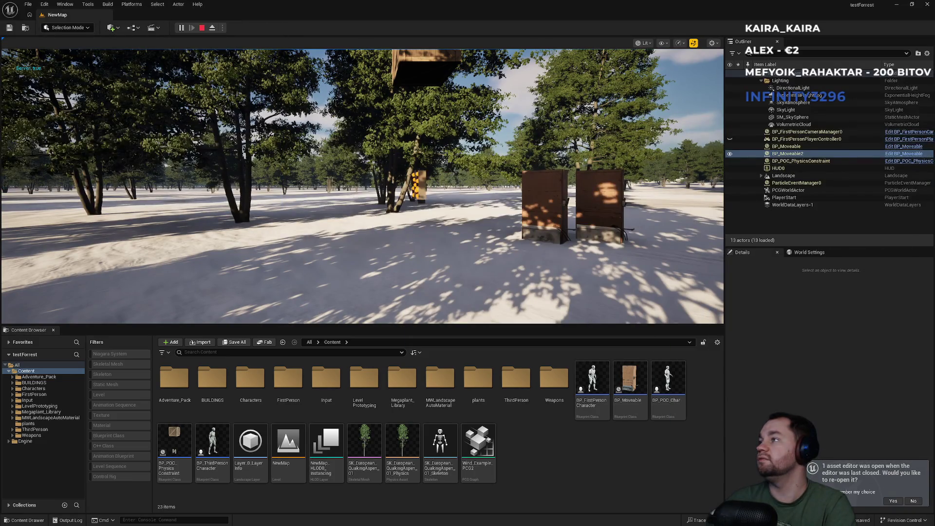
left_click(484, 206)
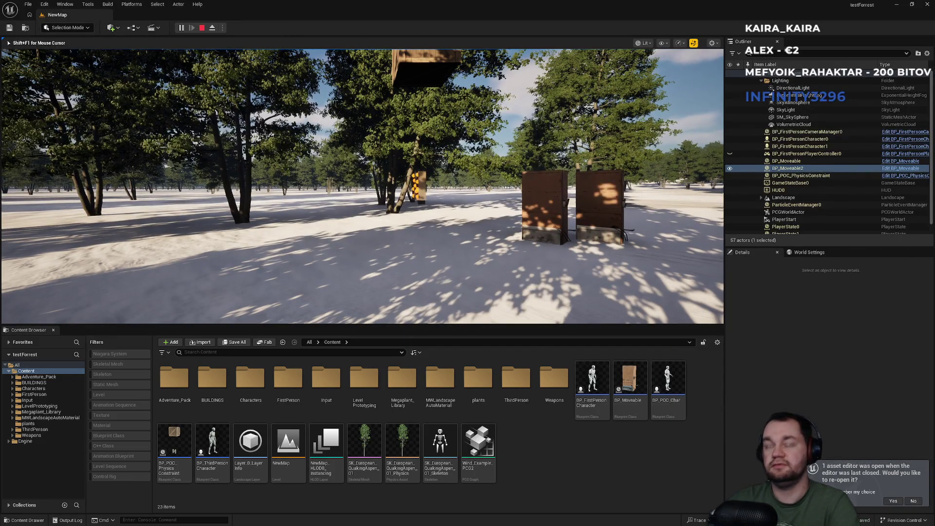
key("F11")
key("super")
key("super")
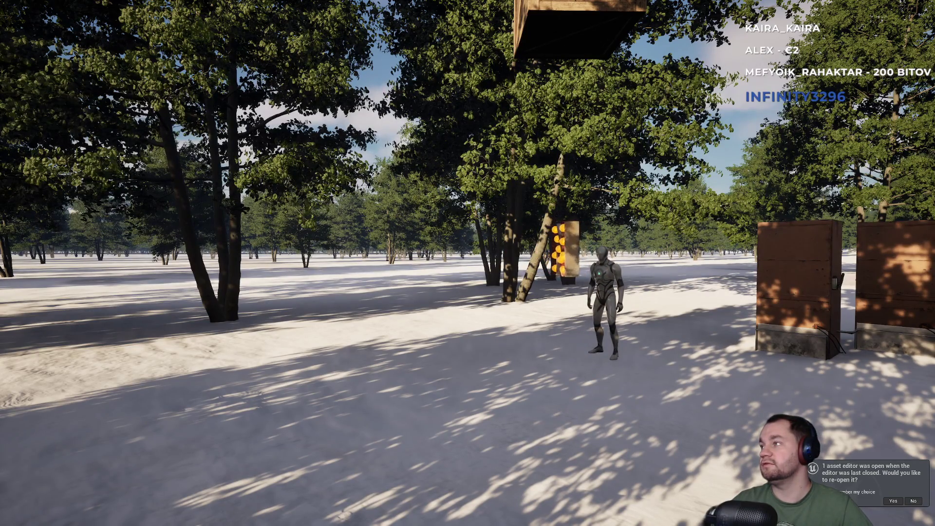
key("super")
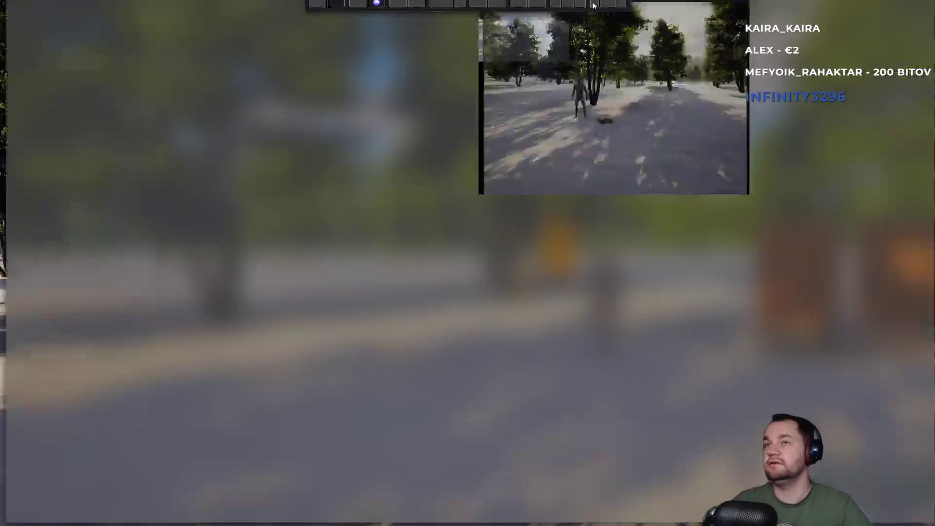
key("super")
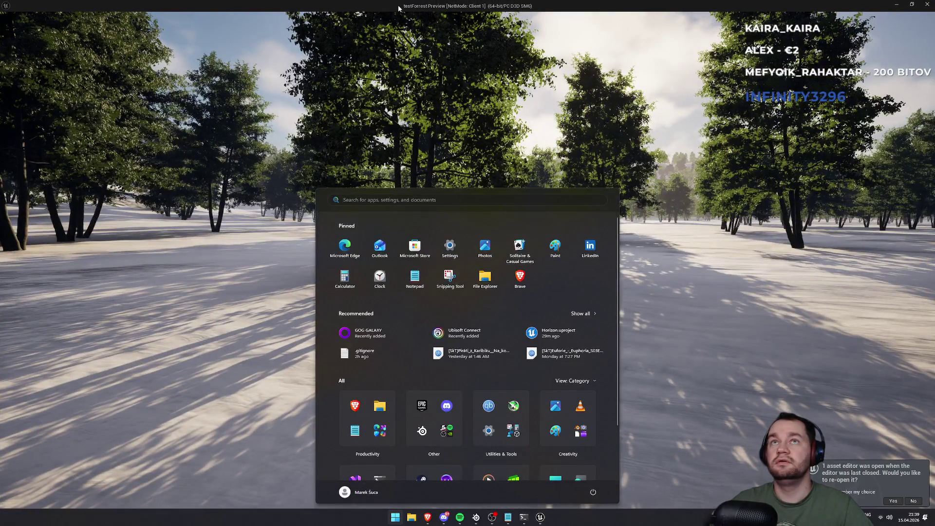
Go back to the fullscreen game, shift the client preview left, and return to the editor
left_click(398, 7)
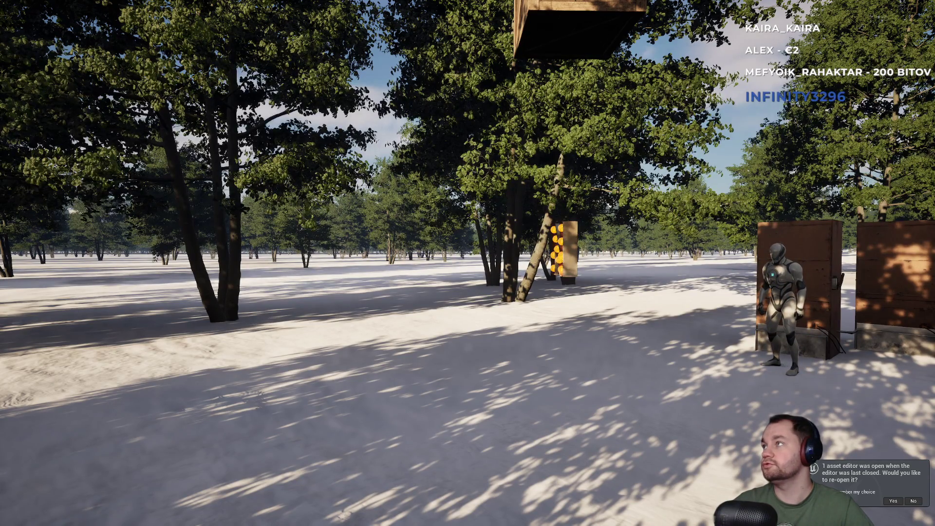
key("super")
mouse_move(618, 220)
left_mouse_down()
mouse_move(553, 207)
mouse_move(210, 195)
left_mouse_up()
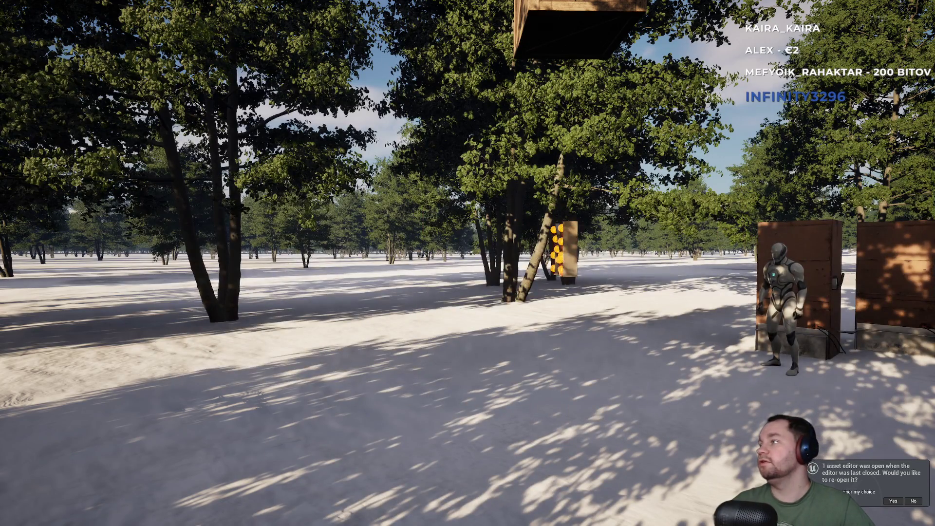
key("alt+Tab")
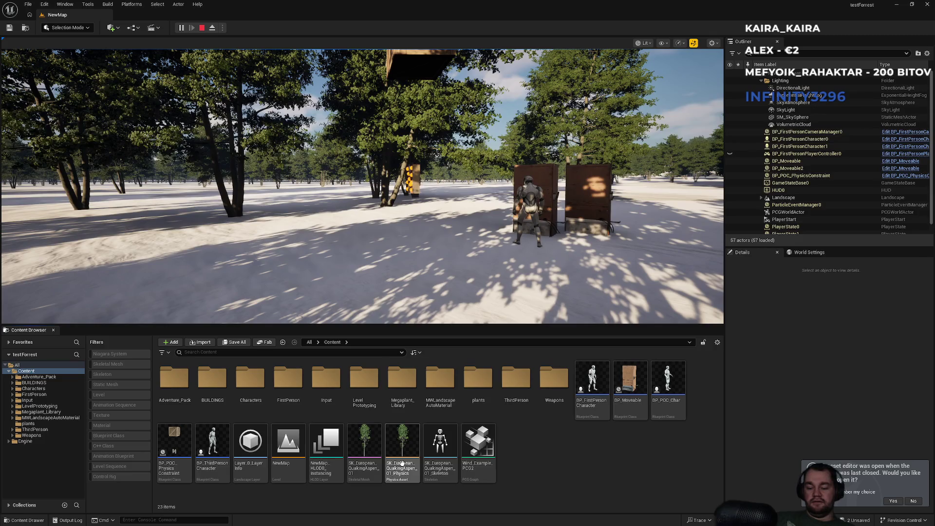
Dismiss the Start menu and notification centre, then bring Brave's 'Simple timer' forum thread forward
key("super")
left_click(904, 520)
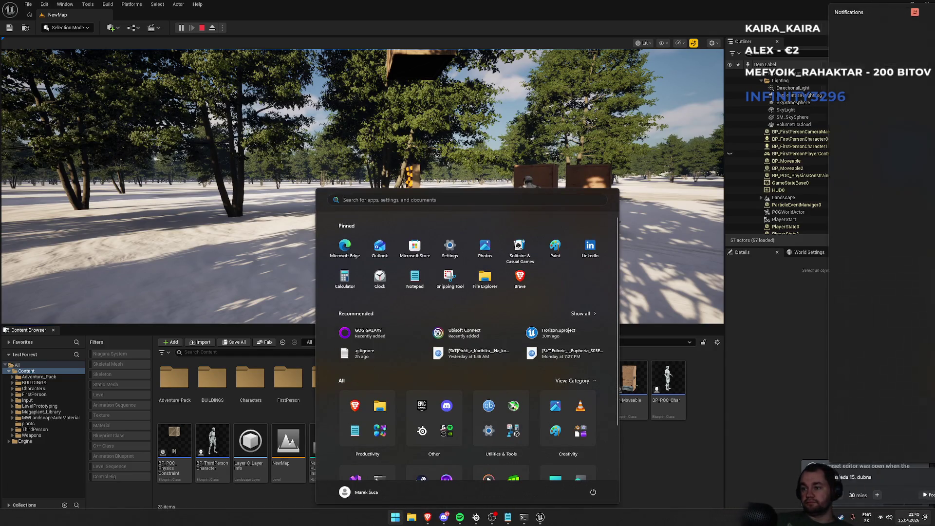
key("Escape")
left_click(683, 481)
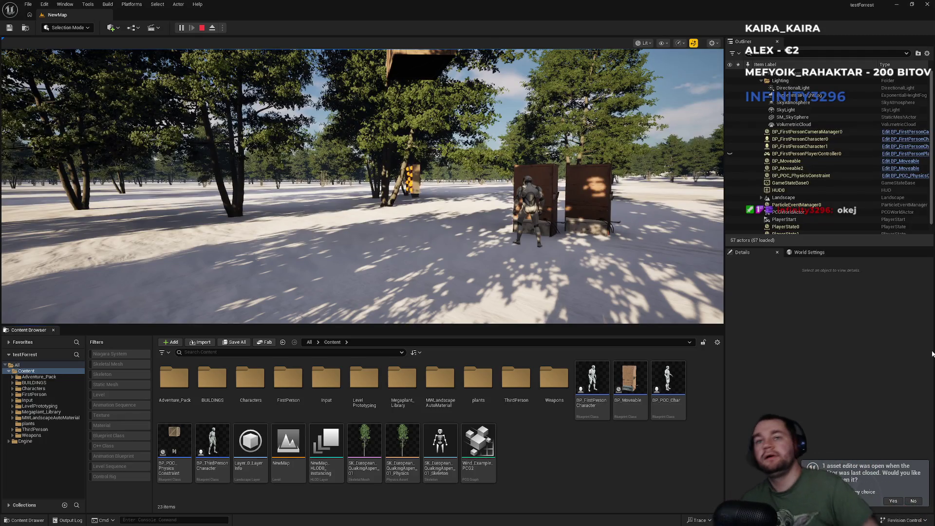
key("super")
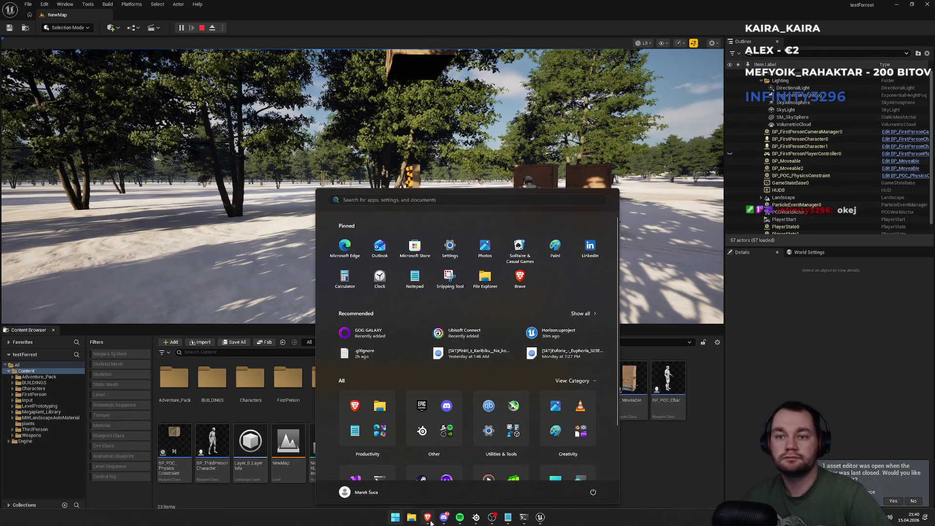
left_click(429, 518)
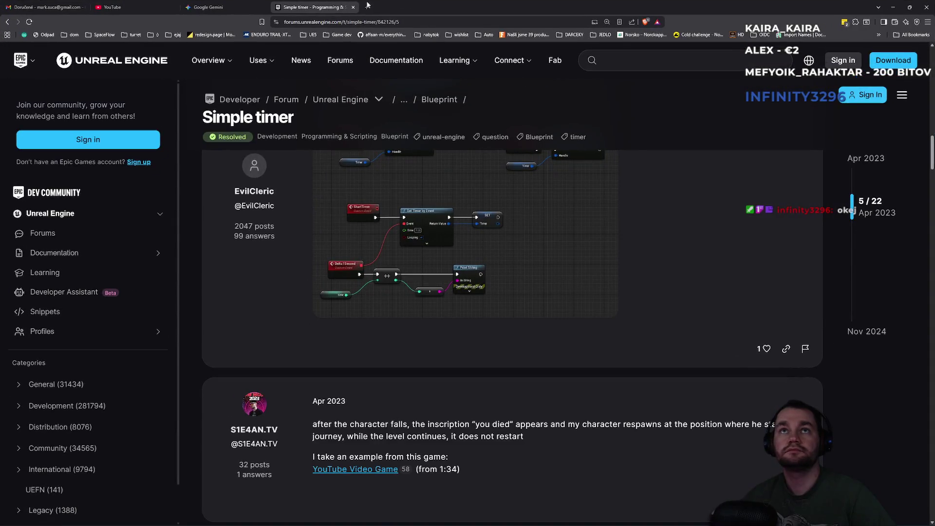
Replace the old Gemini prompt with a request for an Unreal widget whose counter refreshes each tick
left_click(214, 7)
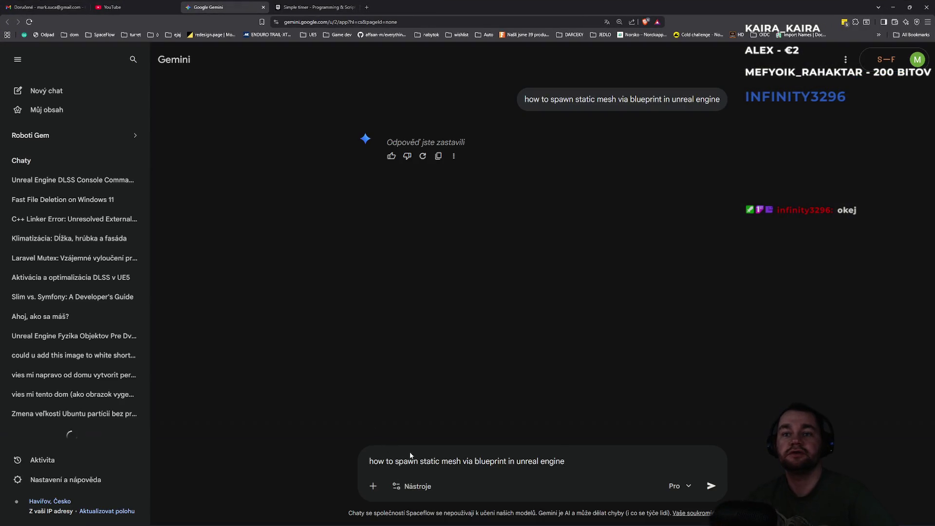
key("ctrl+a")
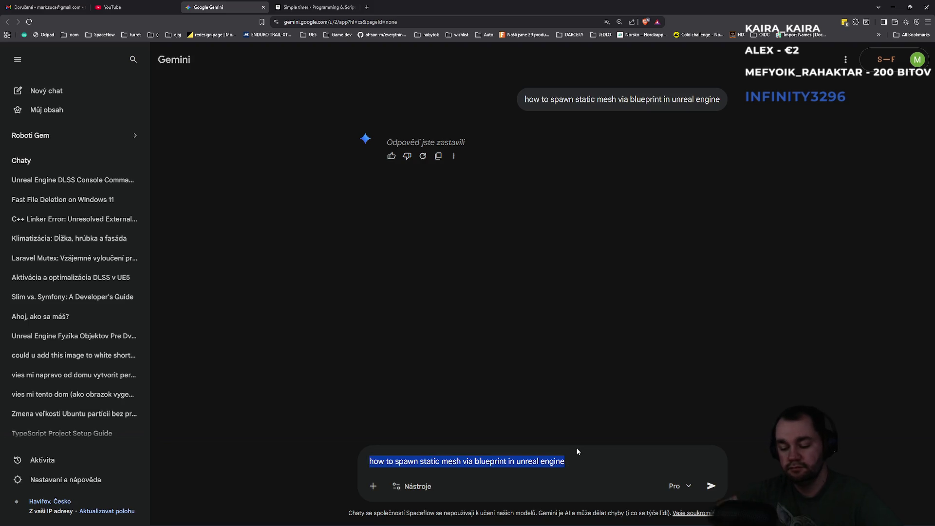
type("how to")
key("ctrl+a")
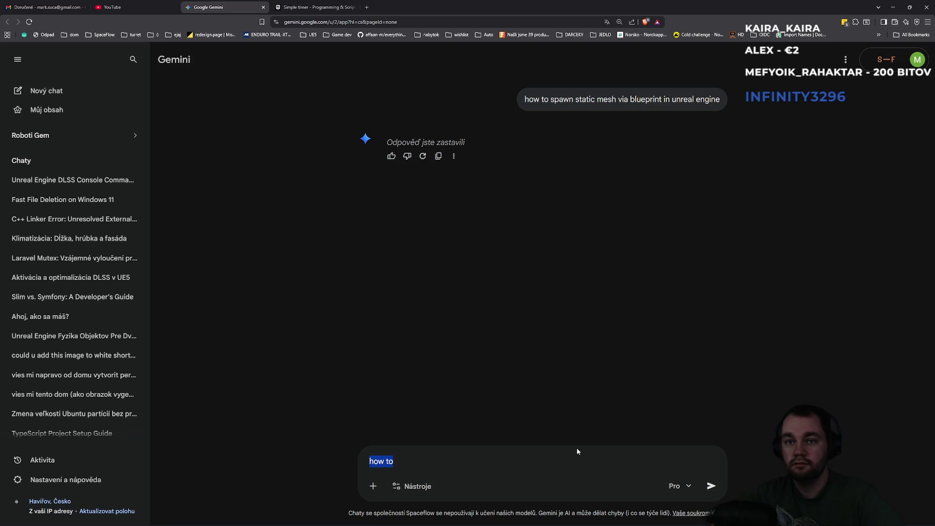
type("in u")
type("nreal engine i nee")
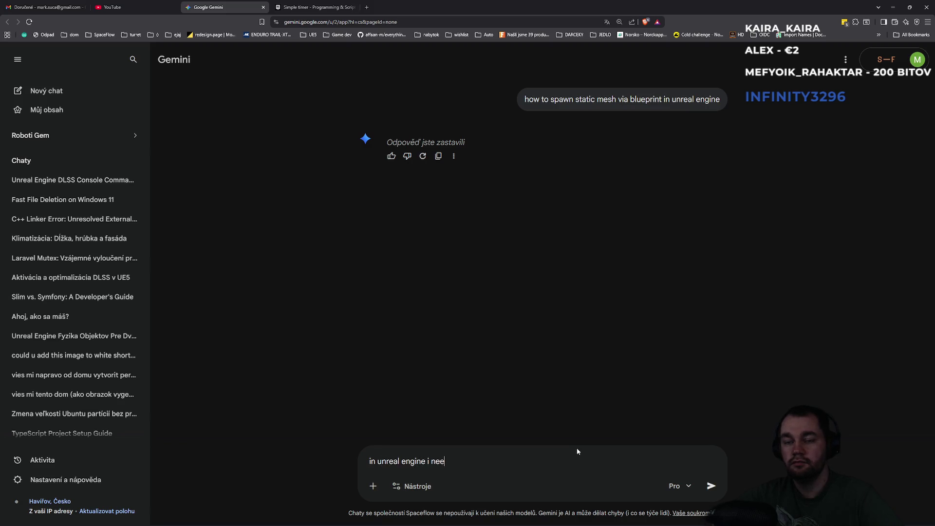
type("d widget ")
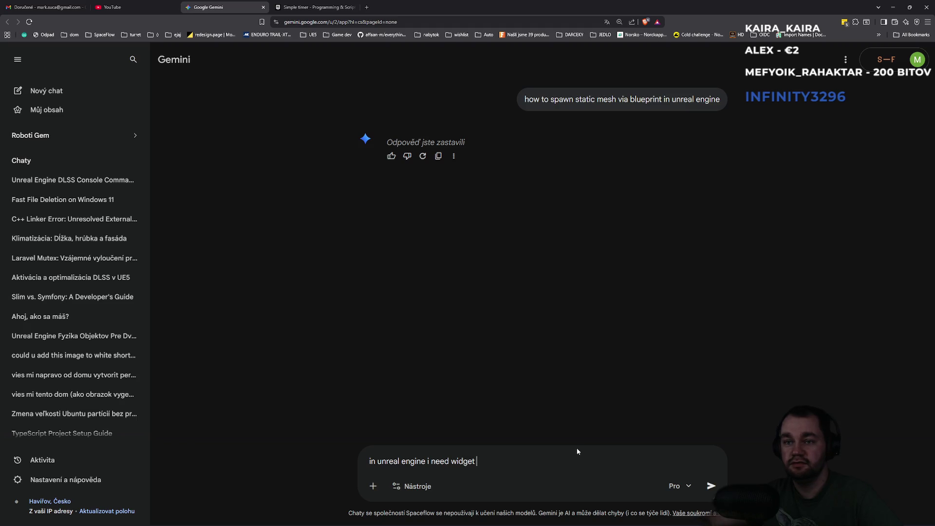
type("with ")
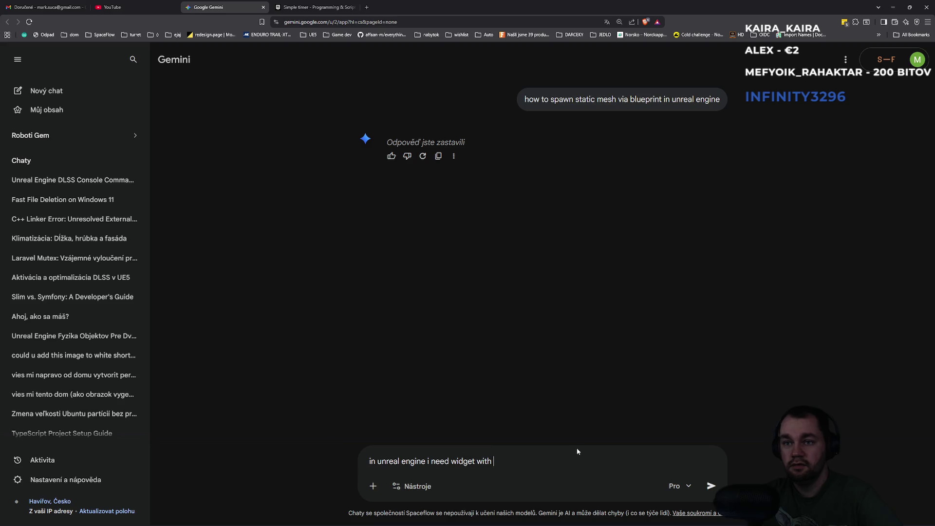
type("refresh counter each \"ticke")
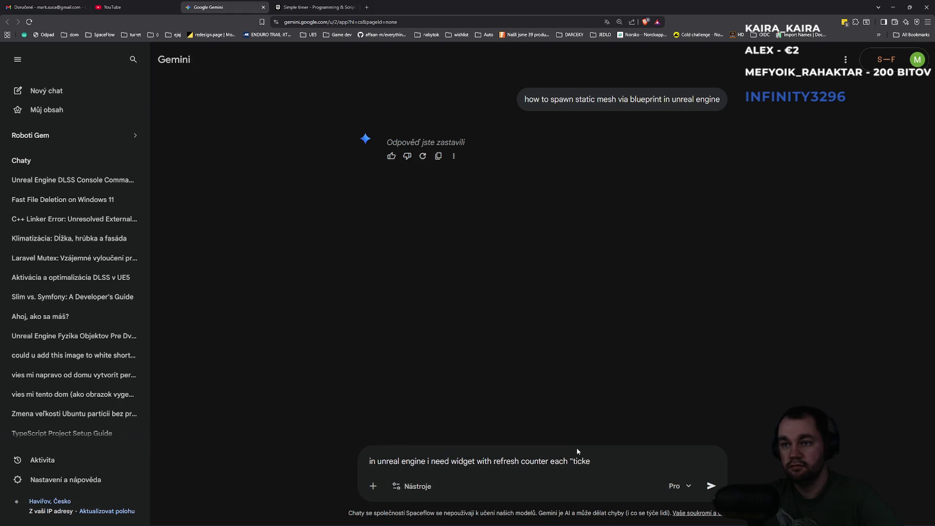
key("BackSpace")
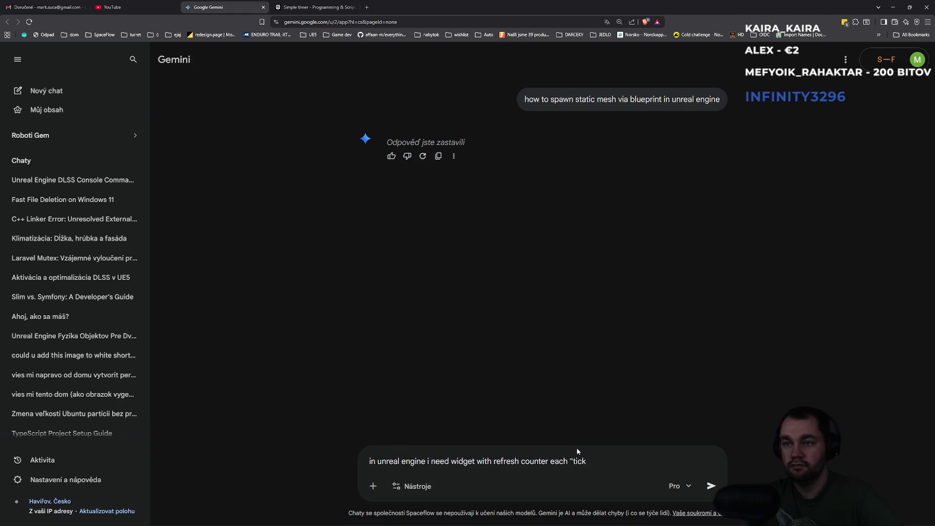
type("\" when its \"ref")
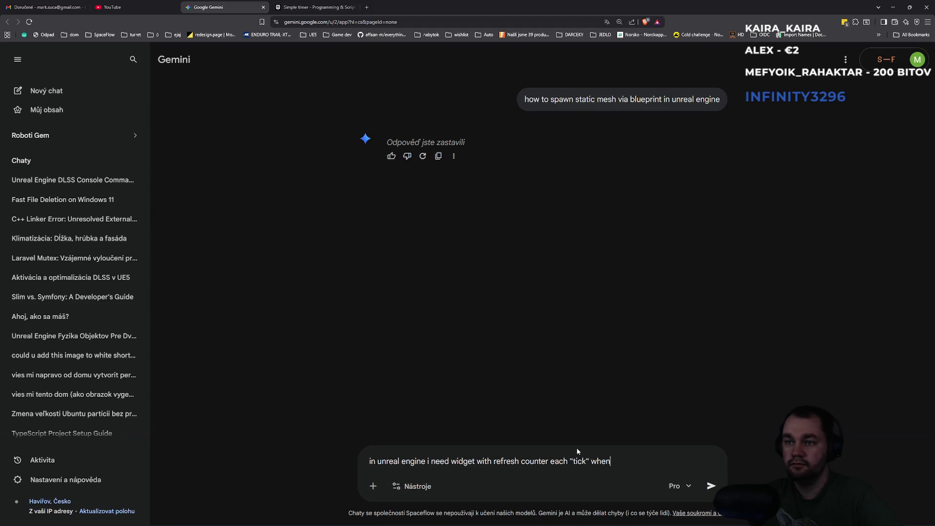
type("reshed\"")
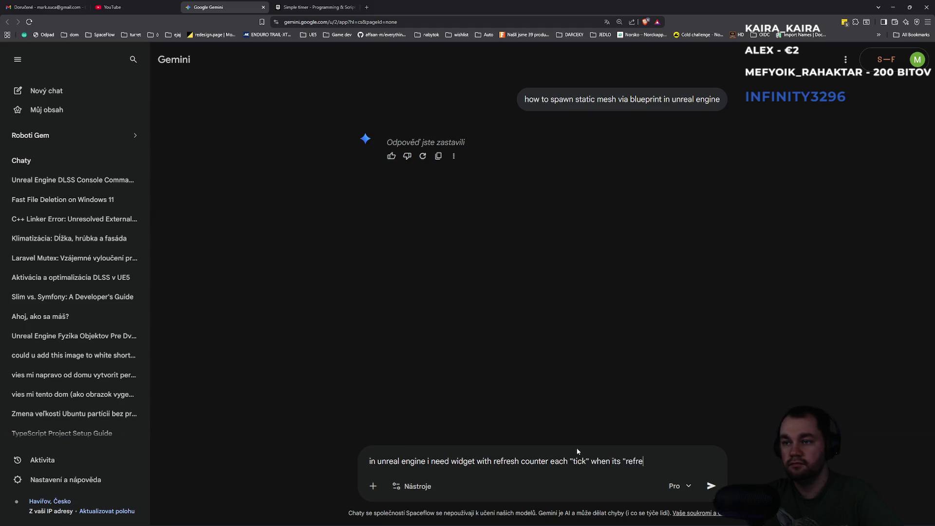
key("Return")
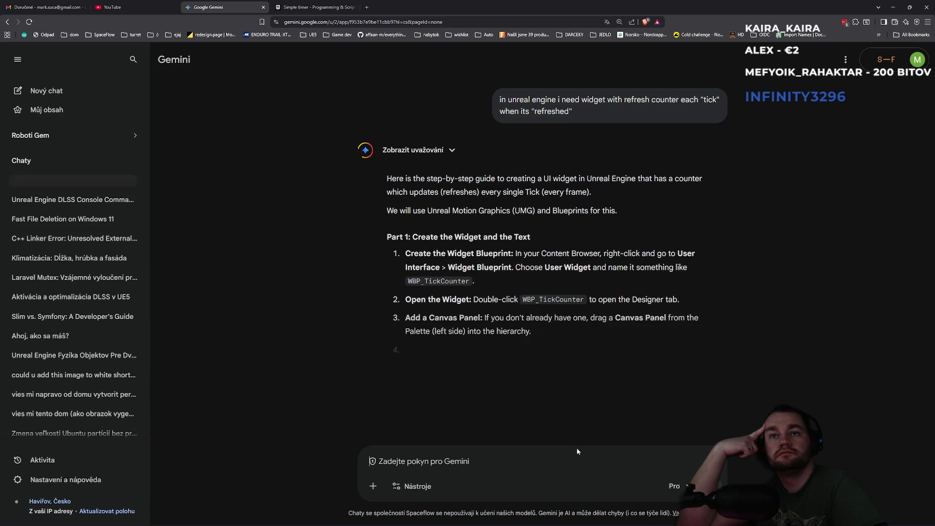
Read down Gemini's reply through Part 1 to Part 2's Event Tick logic with a TickCount integer
scroll(533, 414, "down", 2)
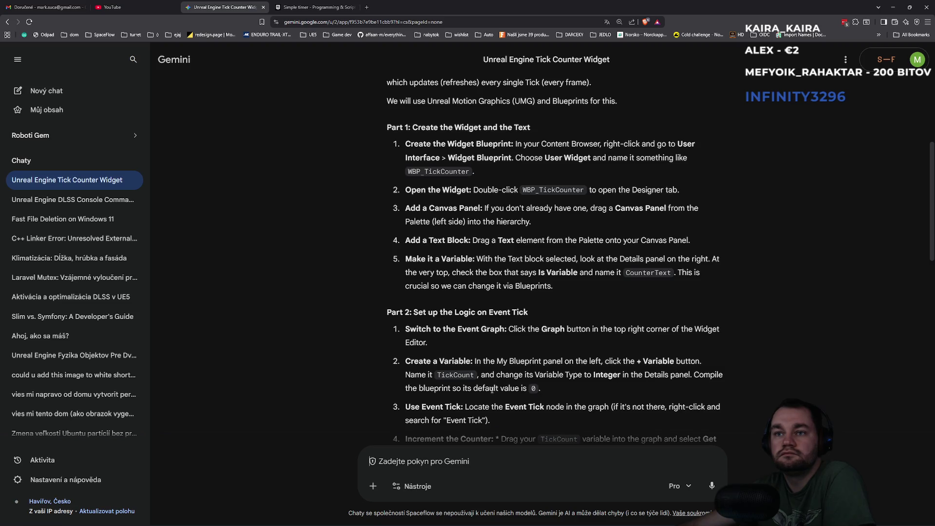
scroll(552, 378, "down", 1)
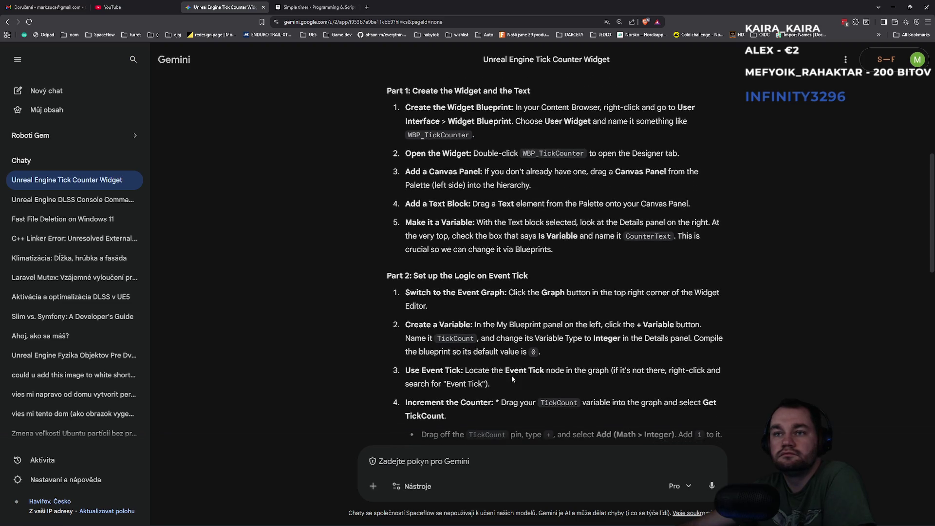
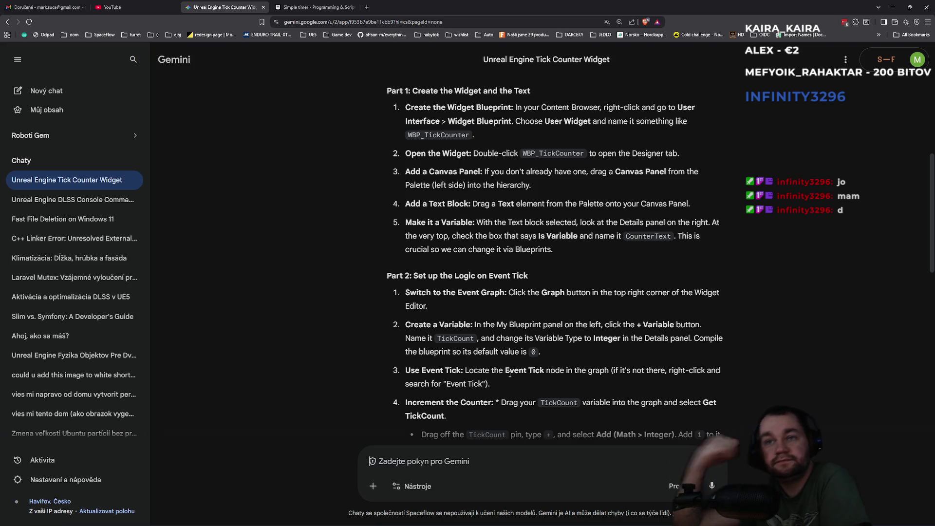
Read the Gemini tick-counter steps through Part 2, highlight TickCount, then return to Unreal
scroll(551, 401, "down", 1)
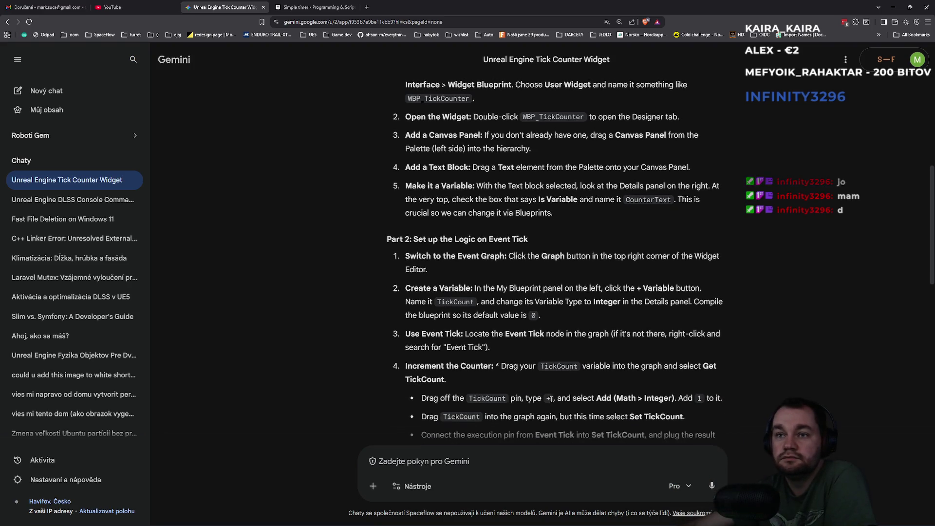
scroll(519, 409, "down", 2)
scroll(521, 404, "down", 2)
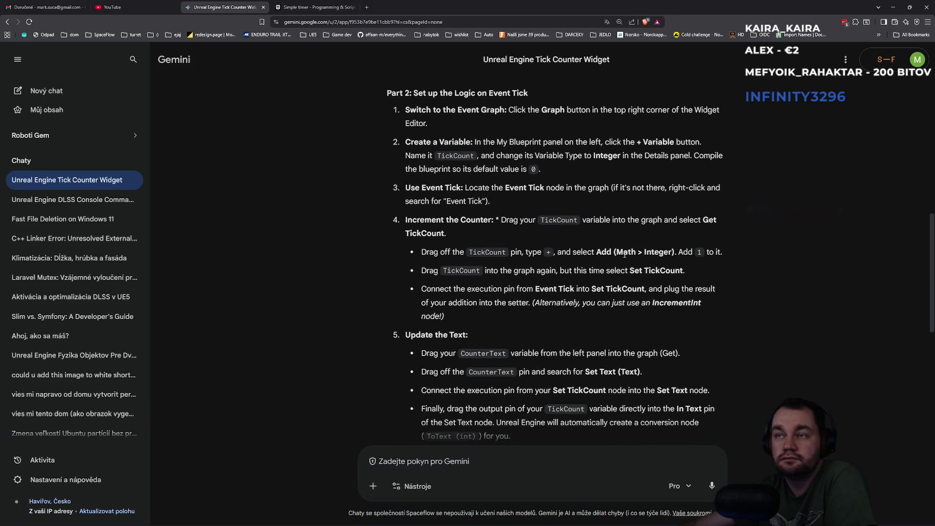
scroll(595, 293, "up", 2)
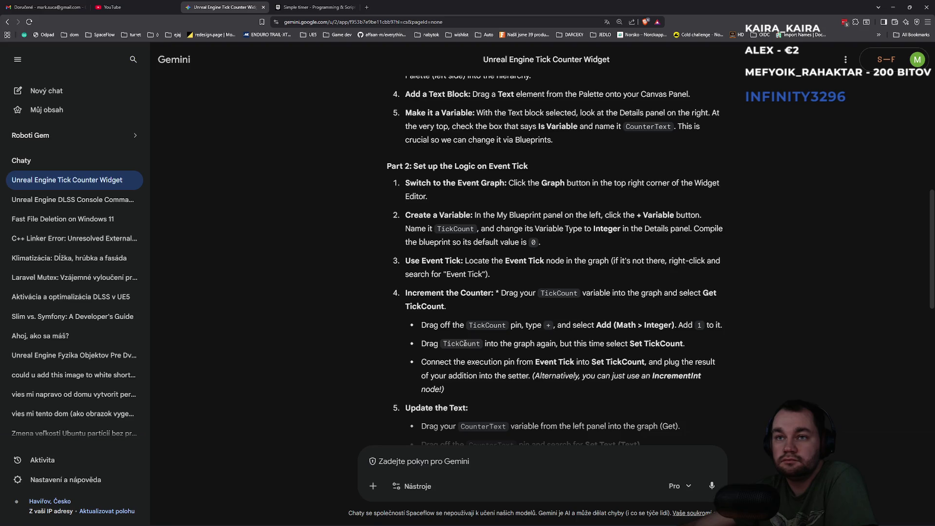
double_click(465, 344)
double_click(465, 344)
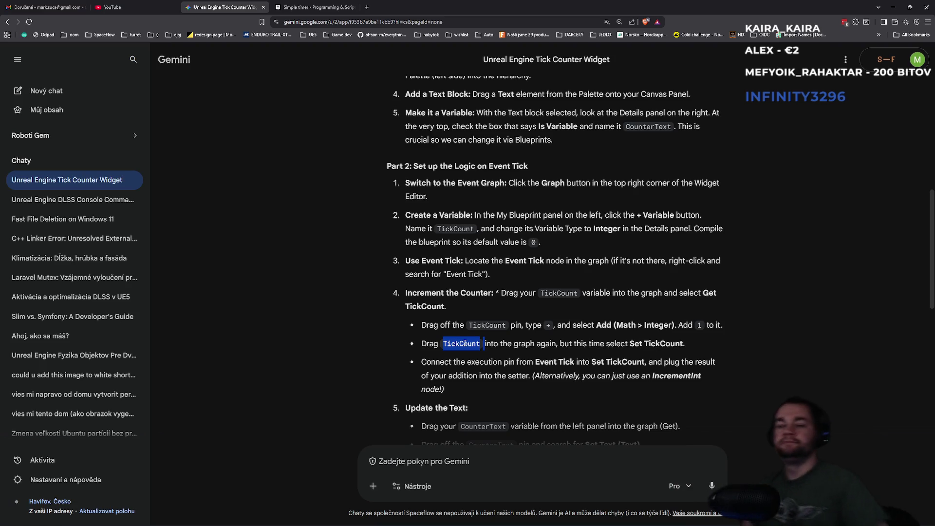
key("alt+Tab")
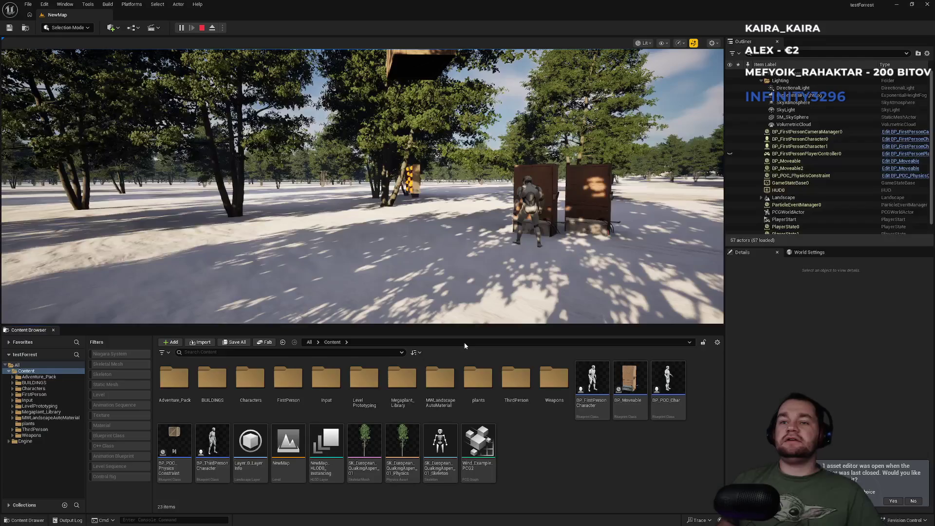
Close the testForest project, saving BP_Moveable and BP_Moveable2
key("alt+Tab")
scroll(464, 343, "down", 2)
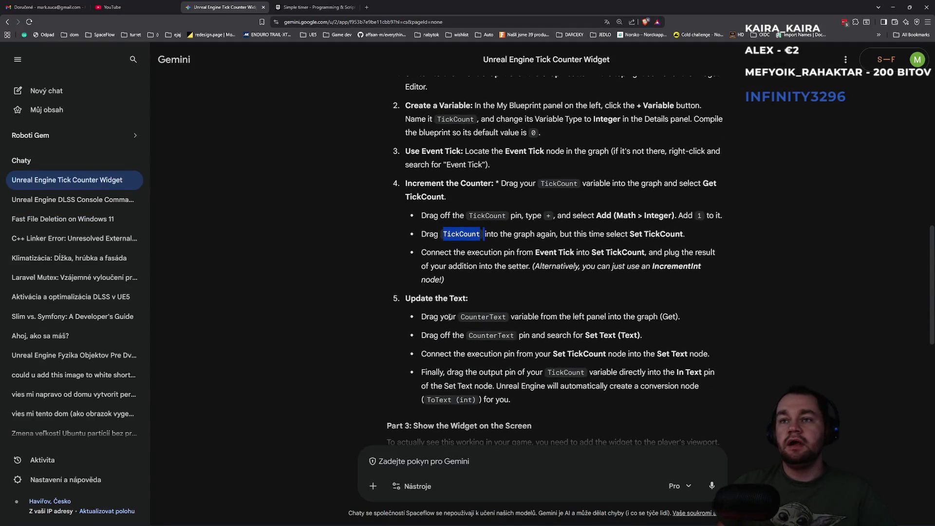
key("alt+Tab")
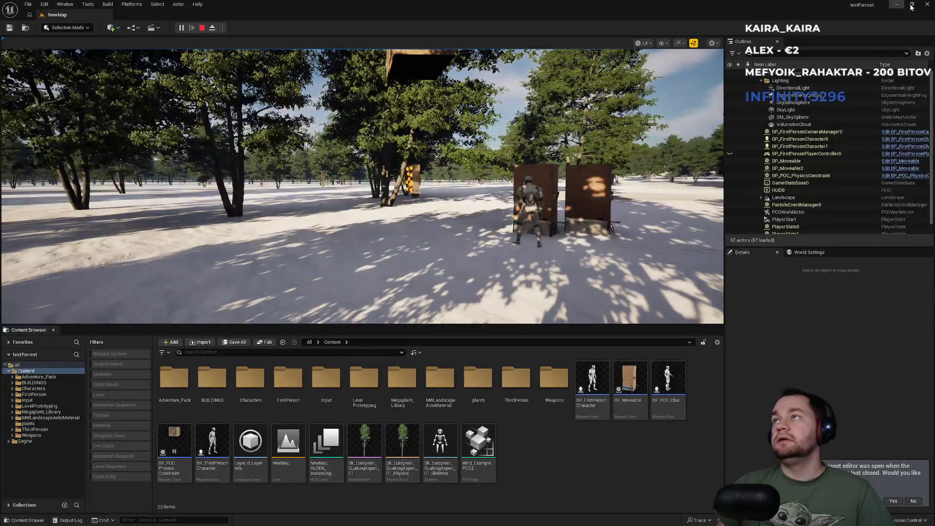
left_click(928, 5)
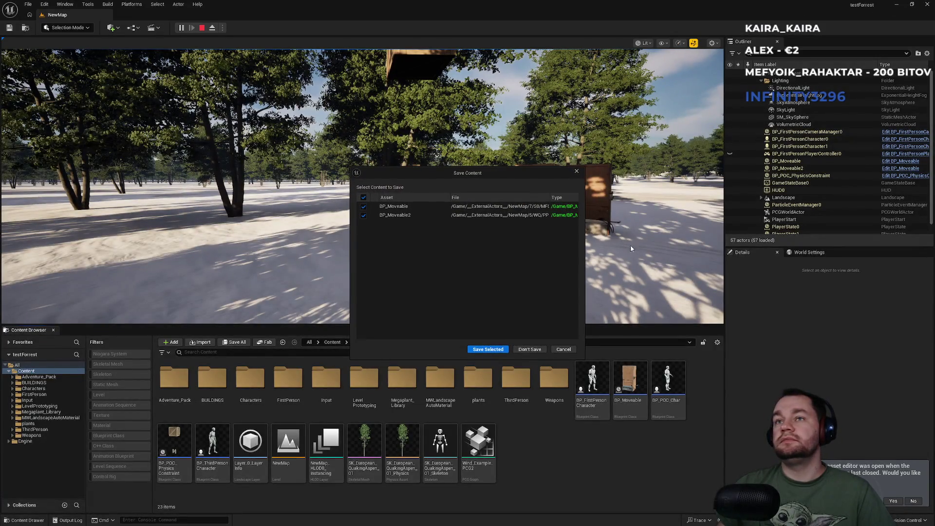
left_click(499, 355)
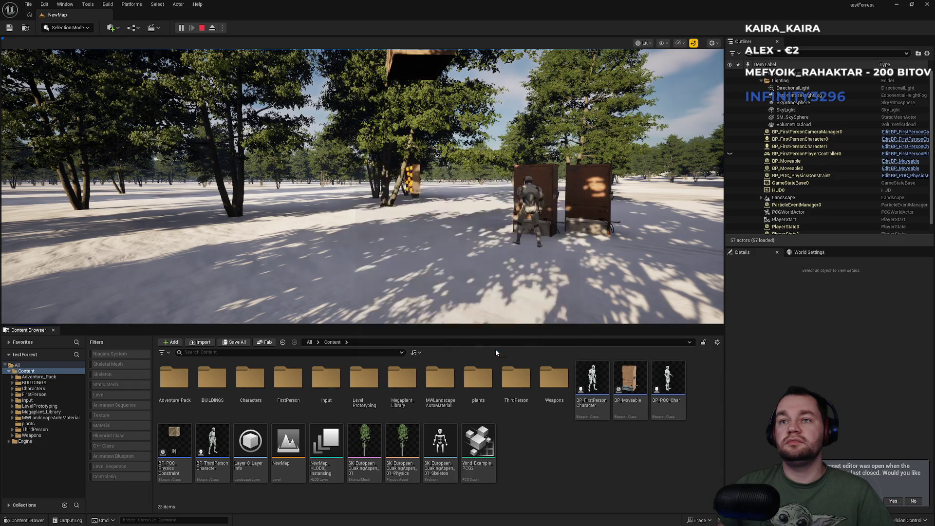
Open the Downloads\Horizon project folder in File Explorer
left_click(420, 517)
scroll(418, 395, "down", 1)
left_click(408, 339)
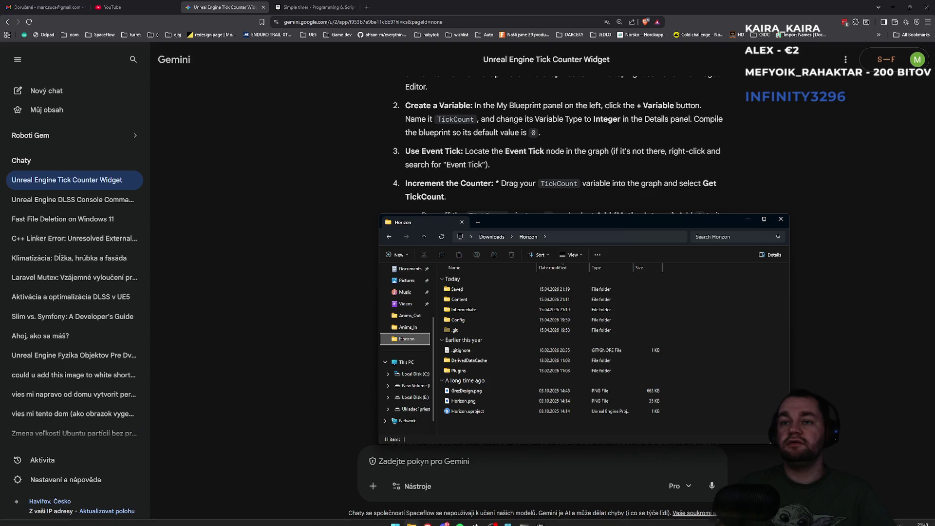
Launch Horizon.uproject and move the loading splash screen aside
double_click(475, 412)
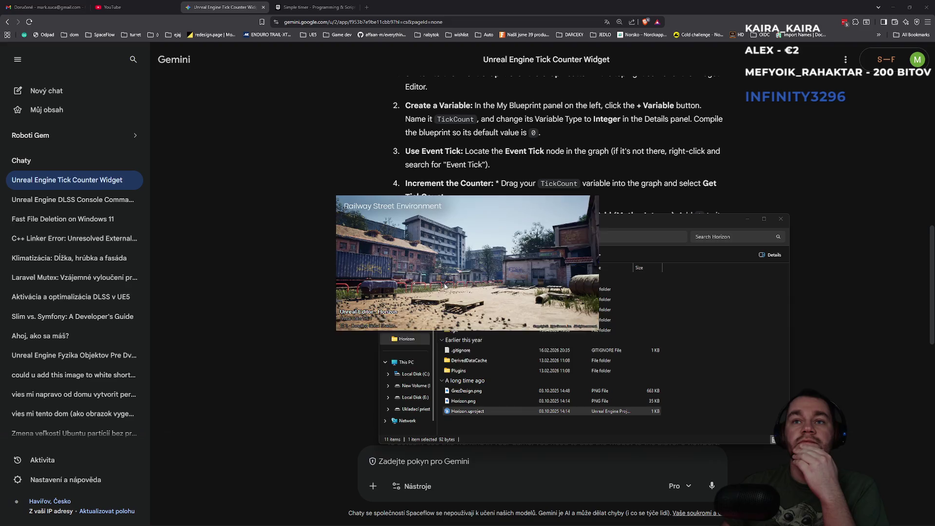
mouse_move(445, 286)
left_mouse_down()
mouse_move(487, 331)
mouse_move(495, 312)
left_mouse_up()
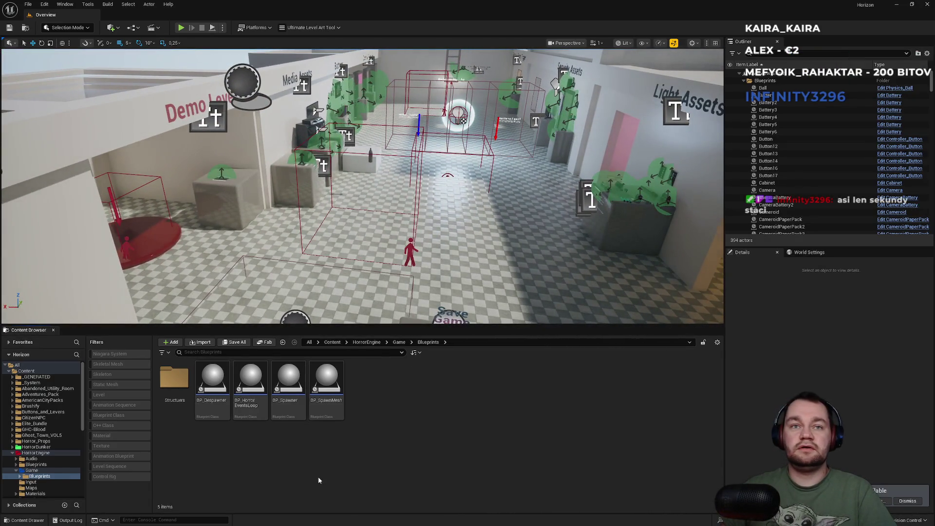
Create a folder named Widget under Blueprints and open it
right_click(346, 476)
left_click(390, 248)
type("Widget")
key("Return")
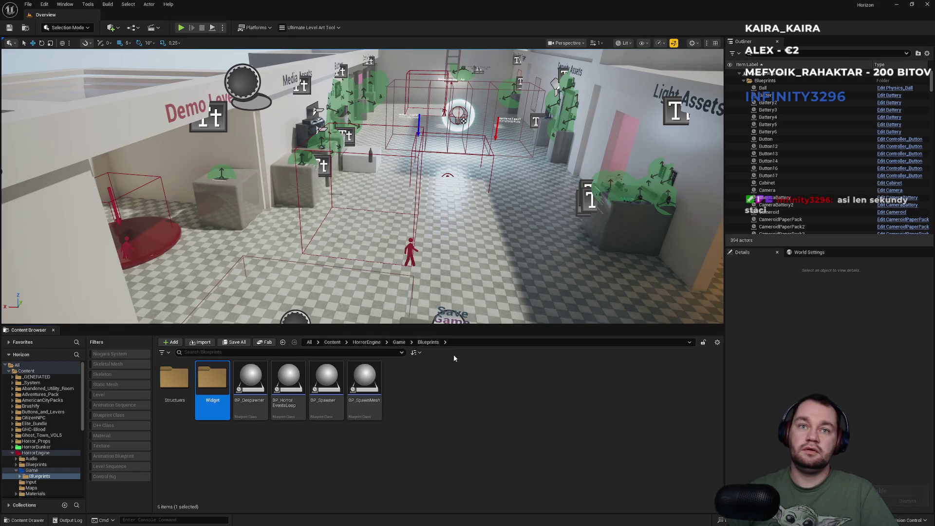
key("Return")
Create a User Widget blueprint named W_Timer and open it for editing
right_click(312, 435)
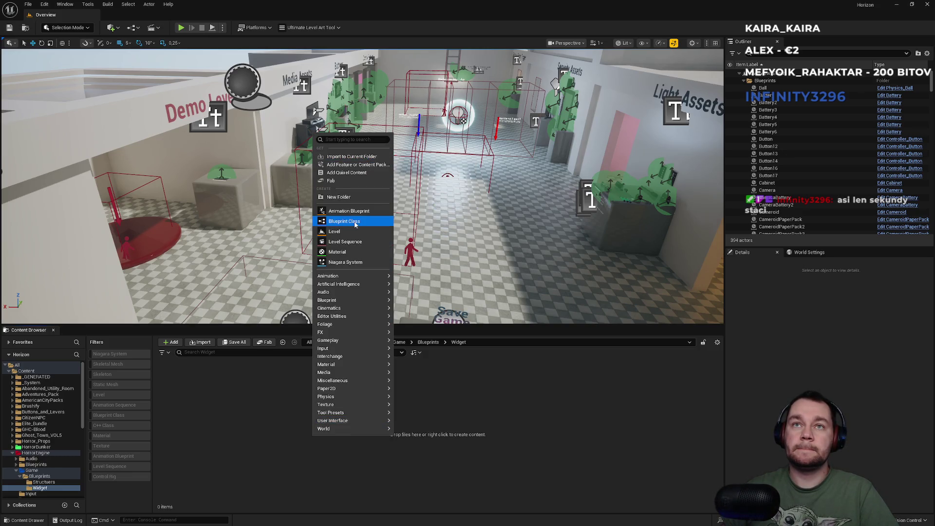
left_click(345, 221)
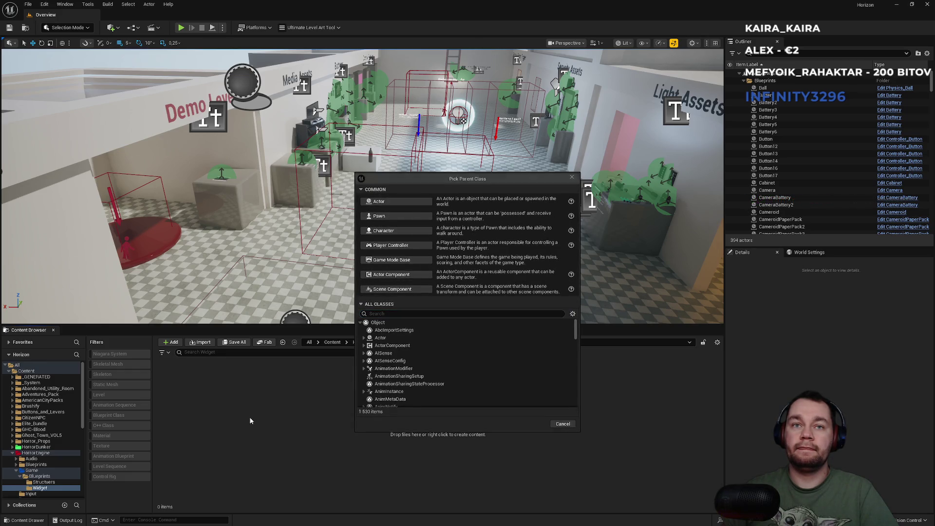
key("Escape")
right_click(256, 429)
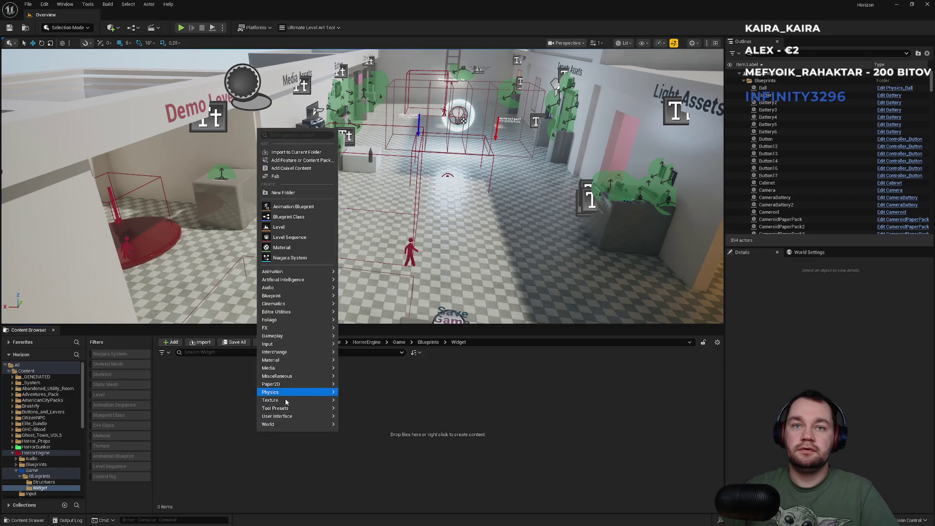
mouse_move(292, 417)
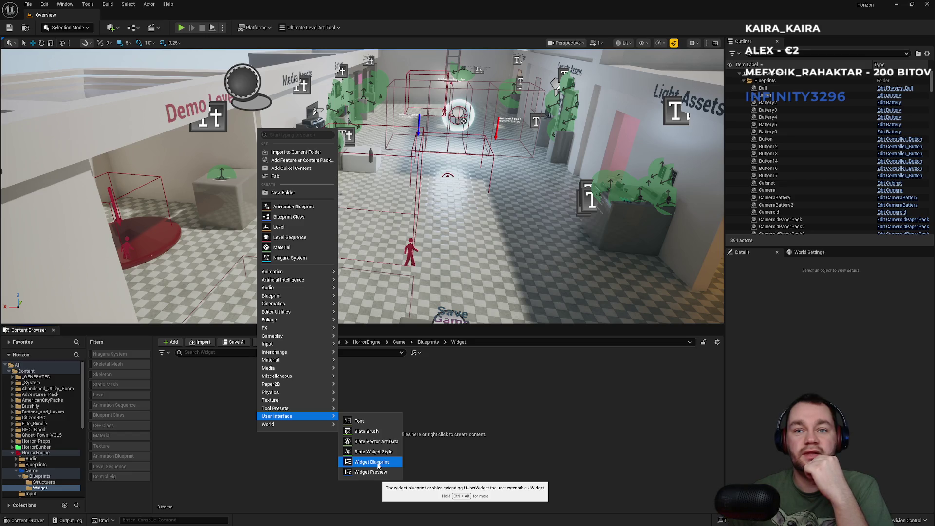
left_click(379, 463)
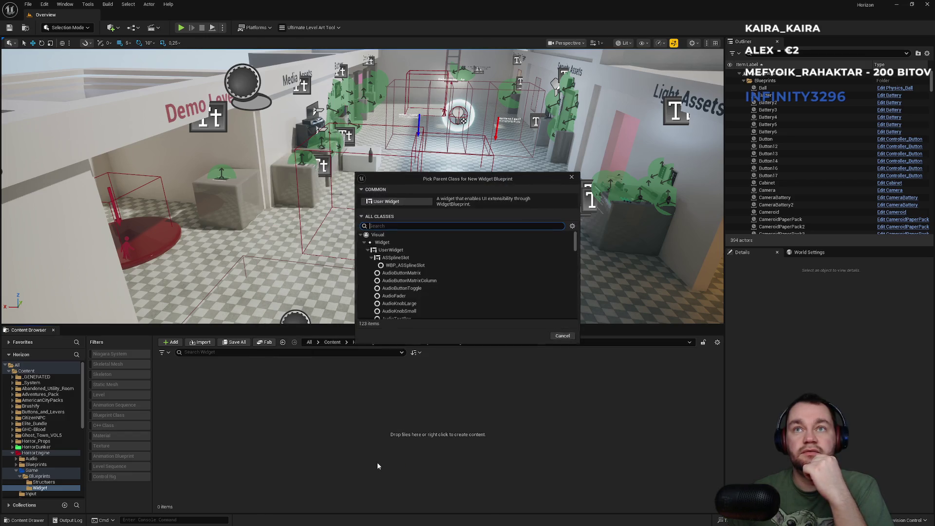
left_click(390, 205)
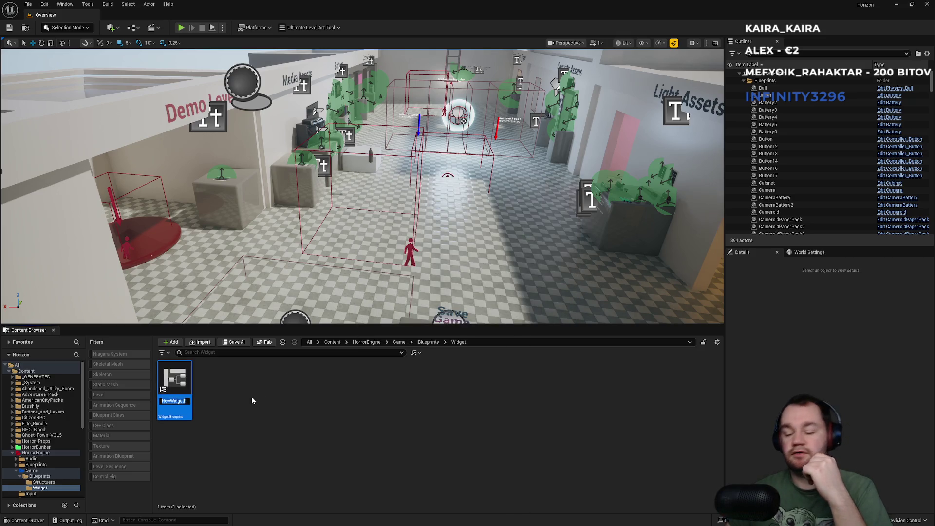
type("W_")
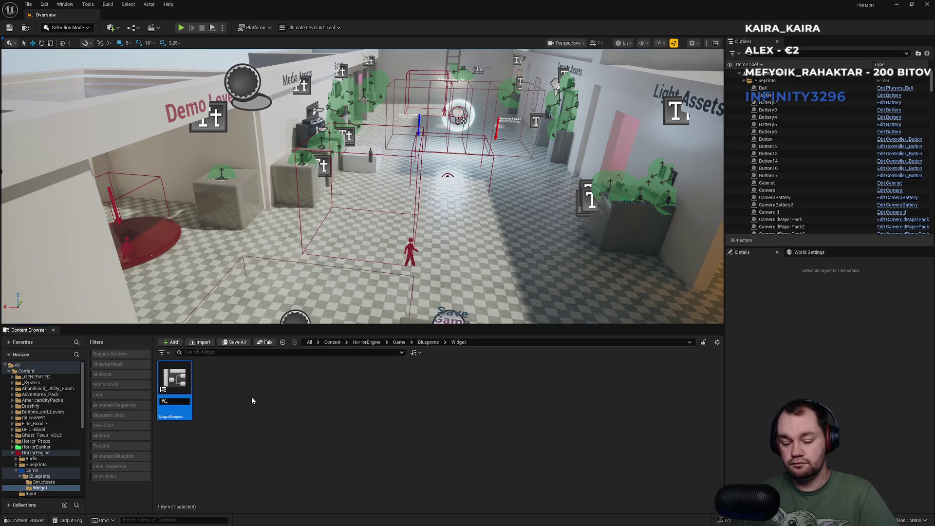
type("Timer")
key("Return")
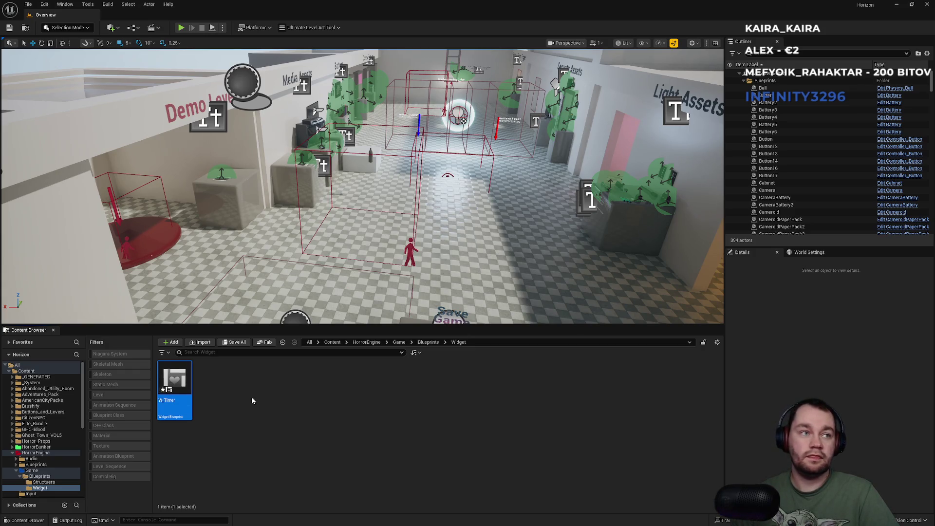
key("Return")
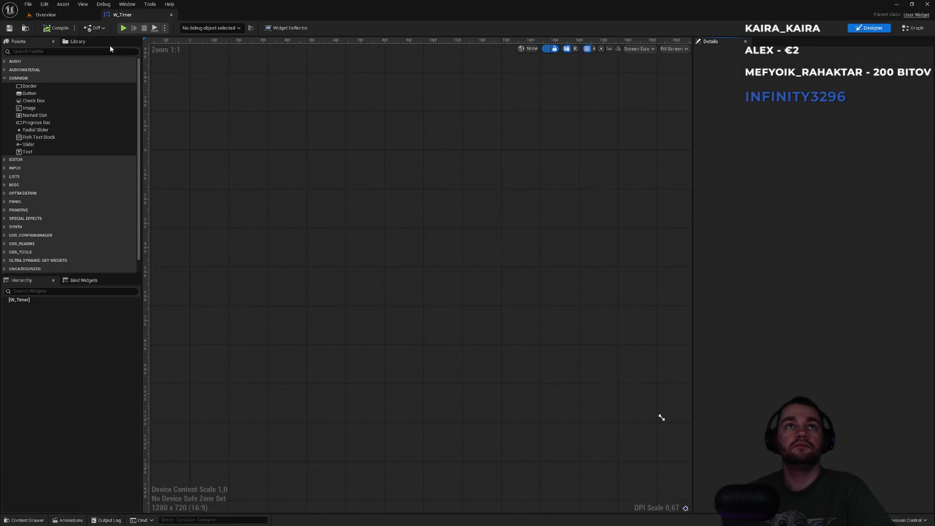
Check the Overview level's Blueprints folder, then return to the W_Timer editor
left_click(77, 15)
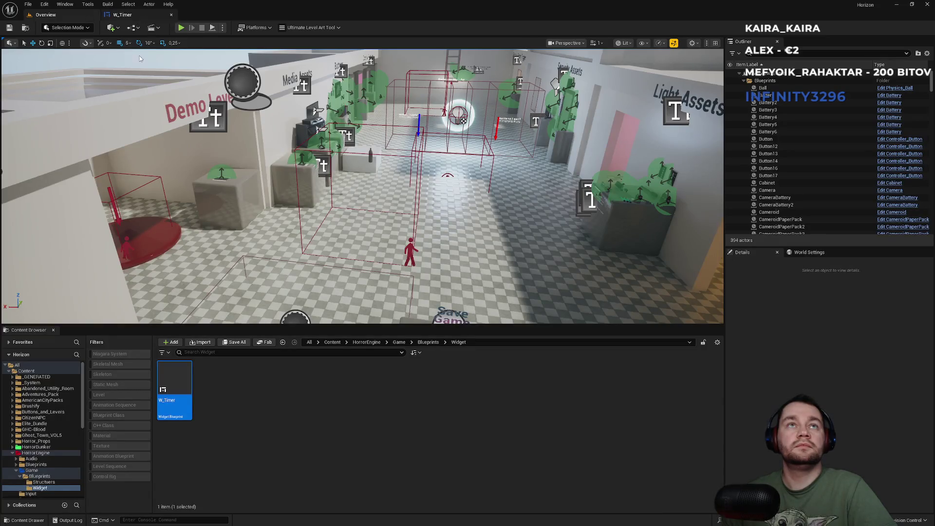
left_click(428, 342)
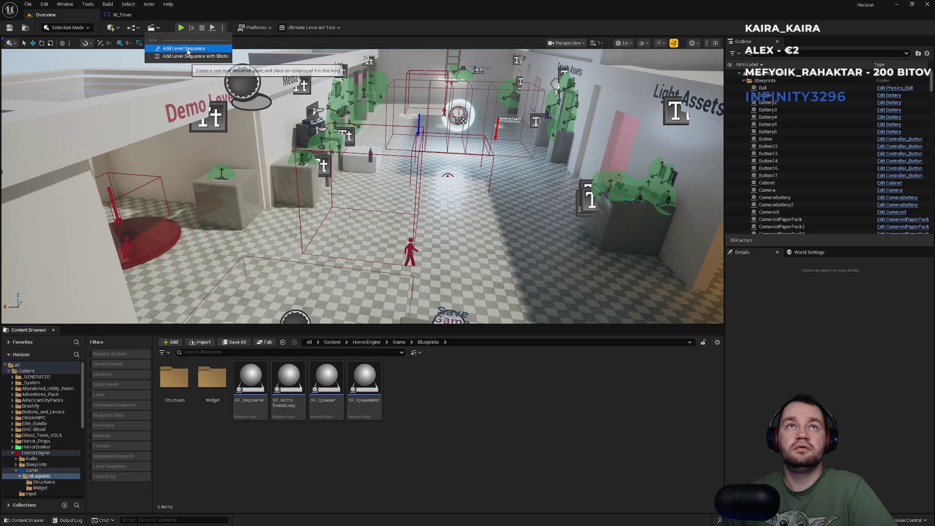
left_click(131, 30)
left_click(122, 15)
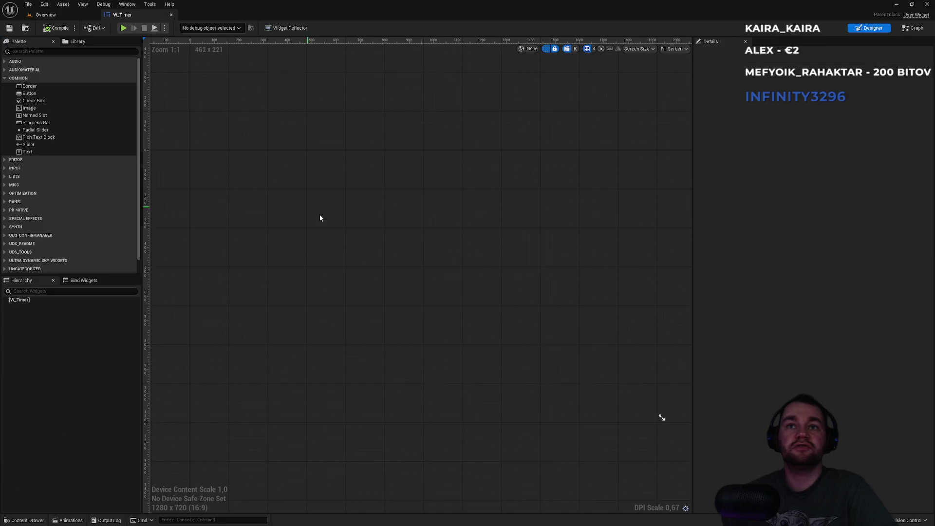
Add a Canvas Panel as W_Timer's root widget and compile
left_click(21, 51)
type("canv")
left_click_drag(37, 69, 29, 301)
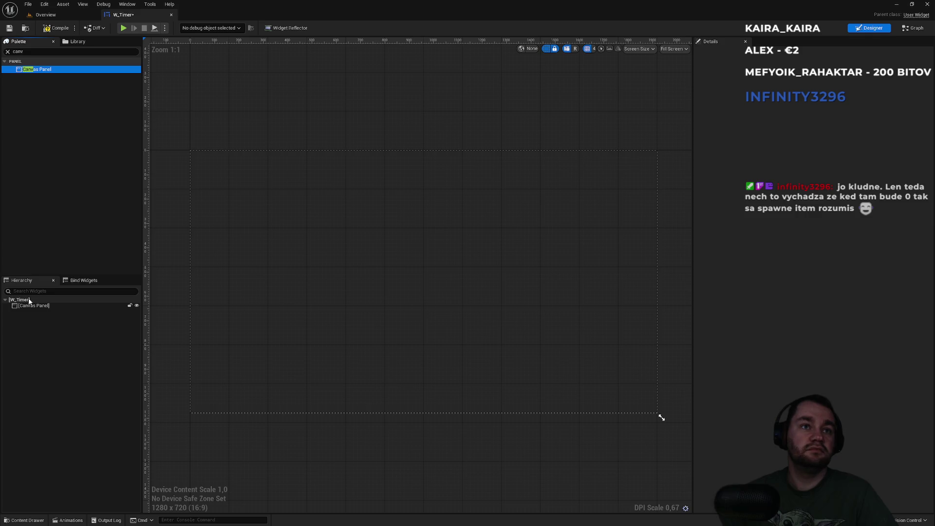
left_click(33, 307)
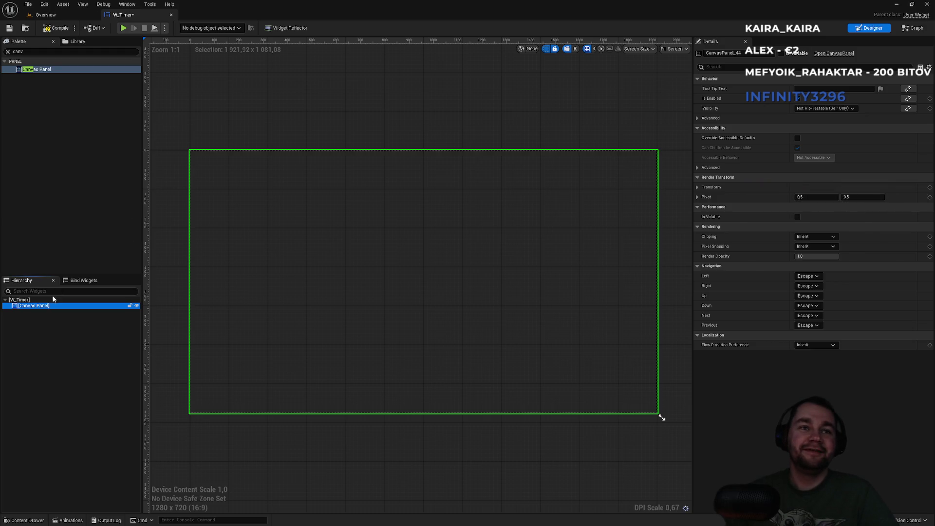
left_click(64, 30)
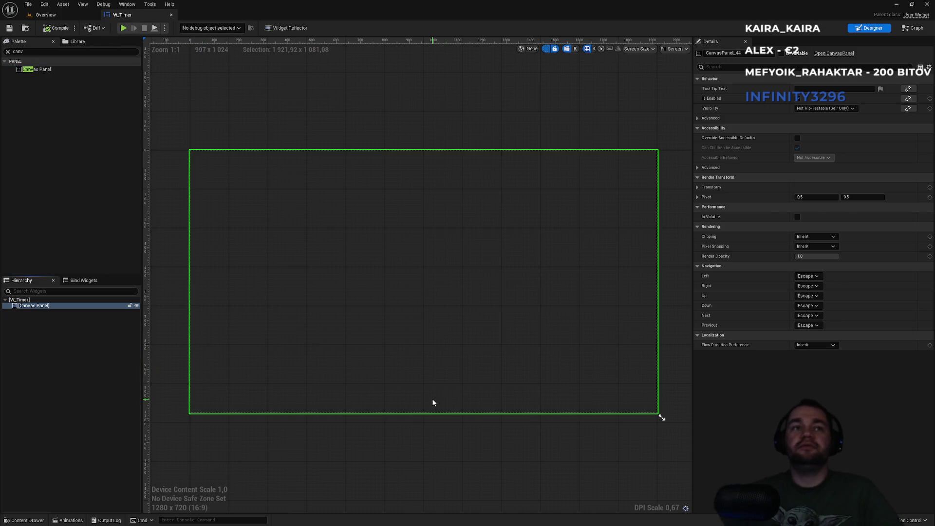
Place a Text block inside the Canvas Panel
double_click(38, 52)
type("text")
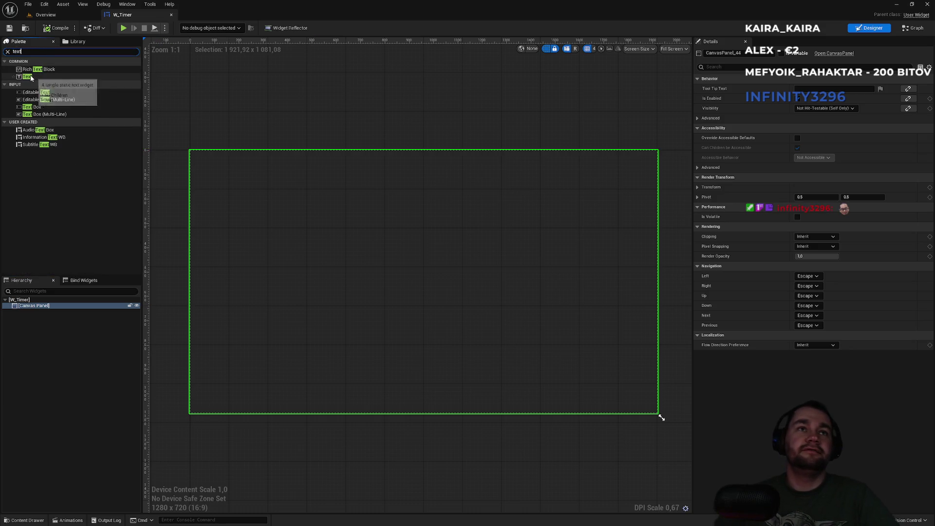
left_click_drag(30, 78, 40, 307)
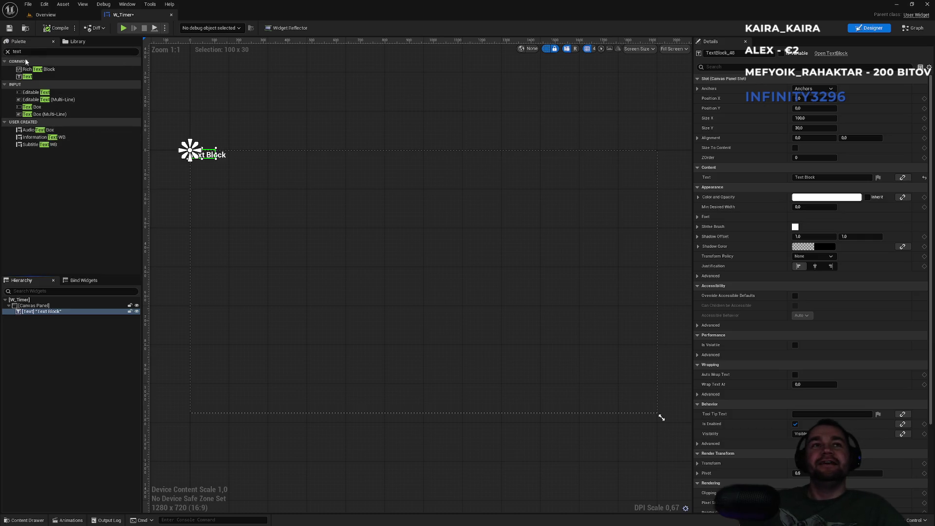
left_click(8, 52)
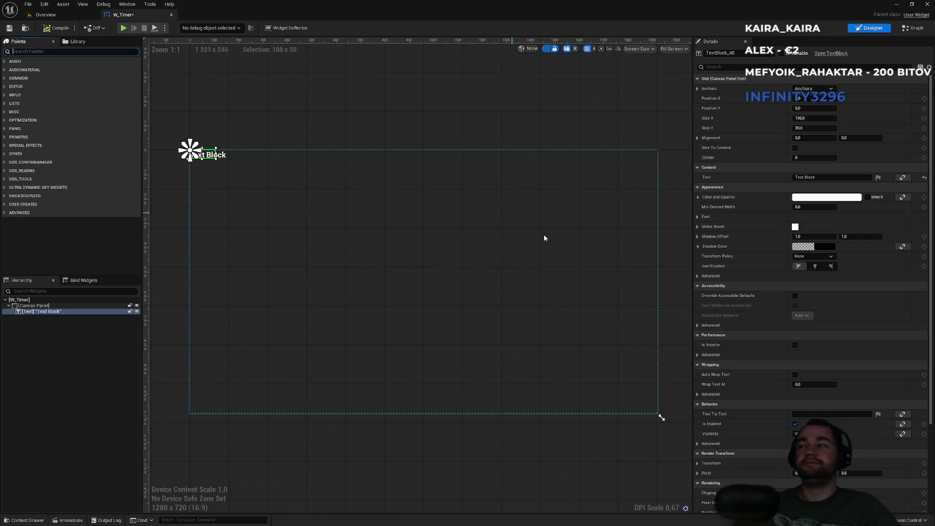
Mark the text block as a variable, compile, and set its text to 00:30
left_click(781, 52)
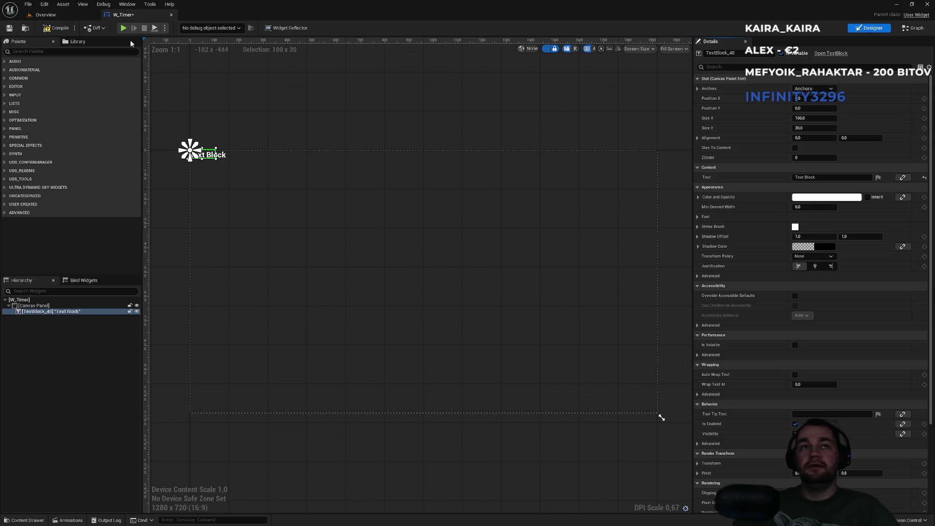
left_click(53, 31)
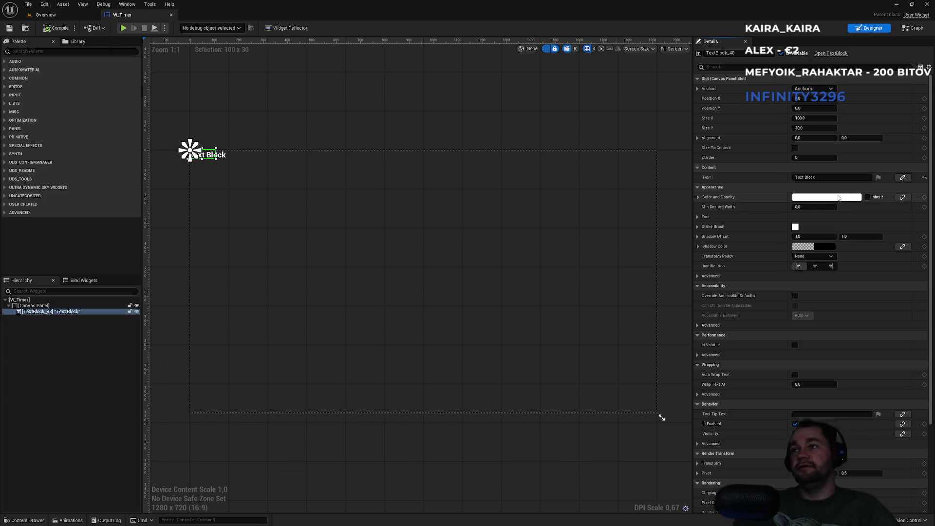
left_click(831, 178)
key("ctrl+a")
type("0")
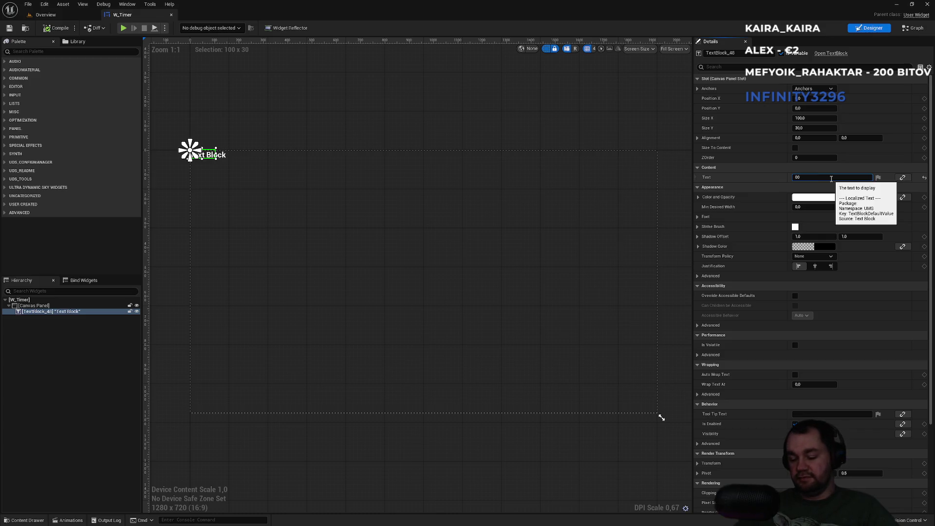
type(":30")
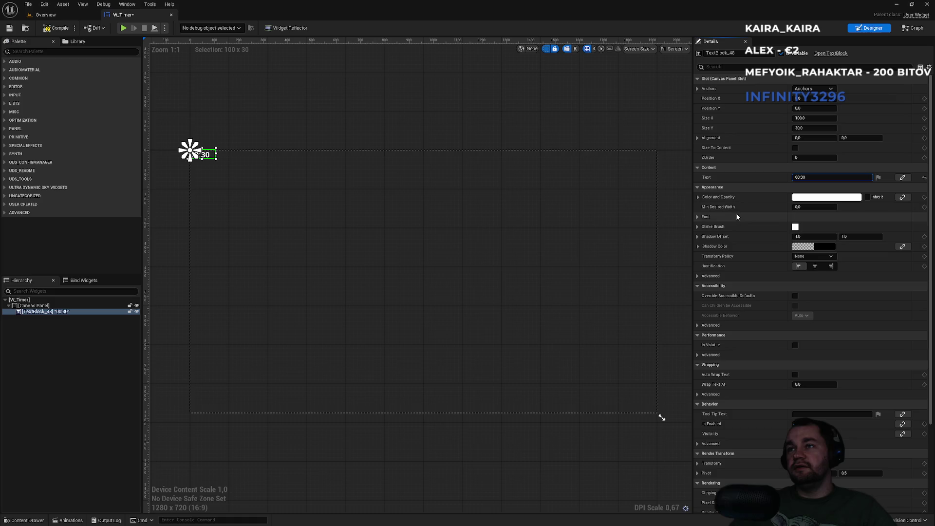
Set the timer text's font size to 40
left_click(698, 217)
left_click(807, 246)
type("36")
key("Return")
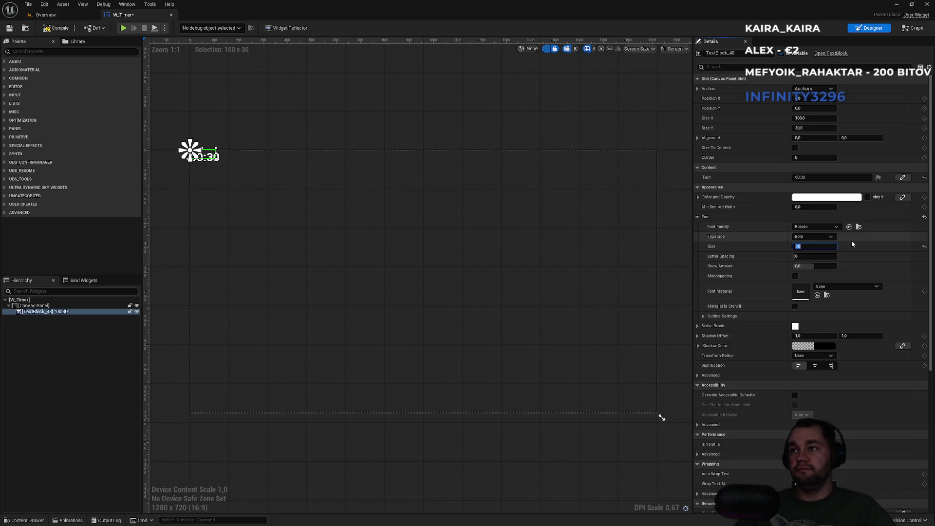
type("40")
key("Return")
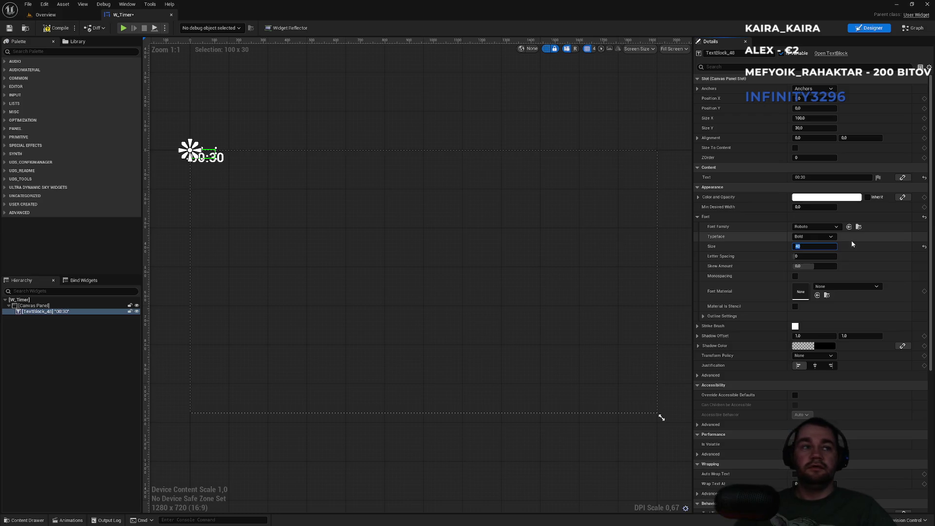
Anchor the text at bottom-centre with alignment 0.5/0.5
left_click(814, 92)
left_click(831, 157)
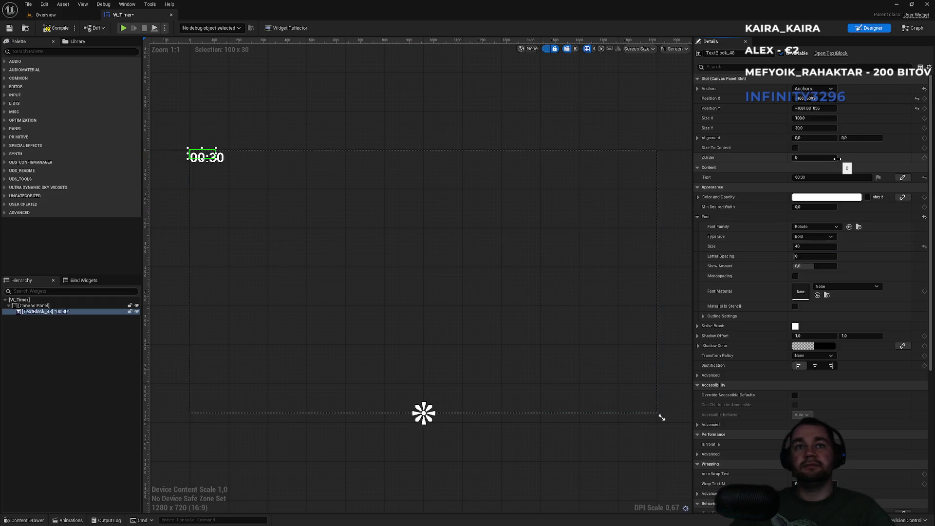
left_click(917, 108)
left_click(918, 99)
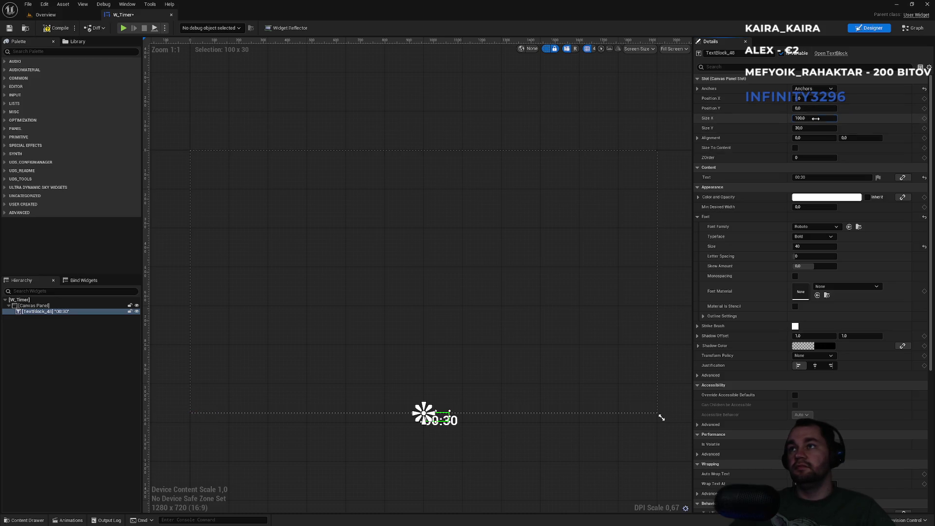
left_click(813, 139)
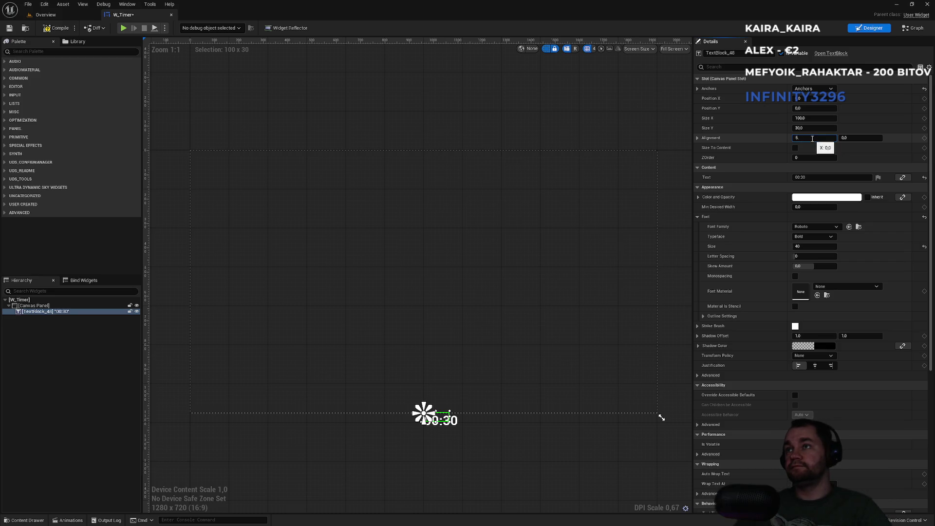
key("Return")
type("0.5")
key("Tab")
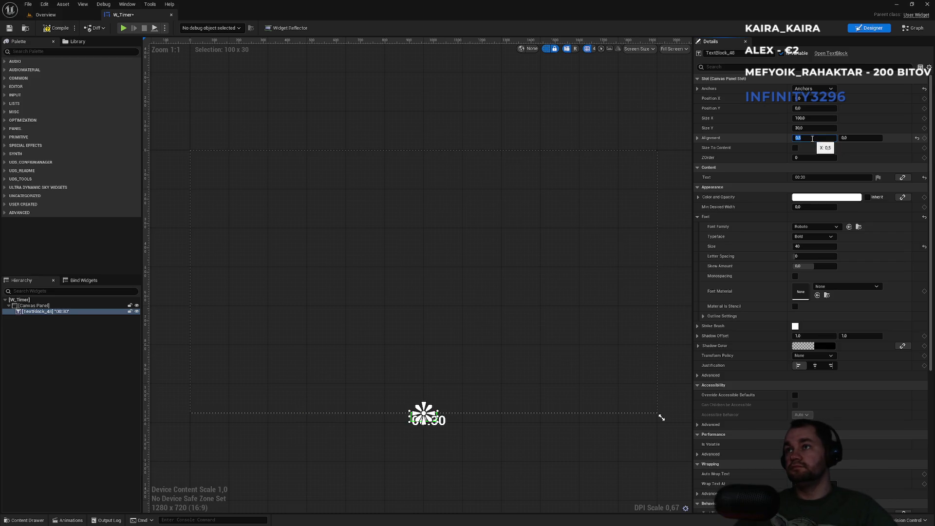
type("0.5")
key("Return")
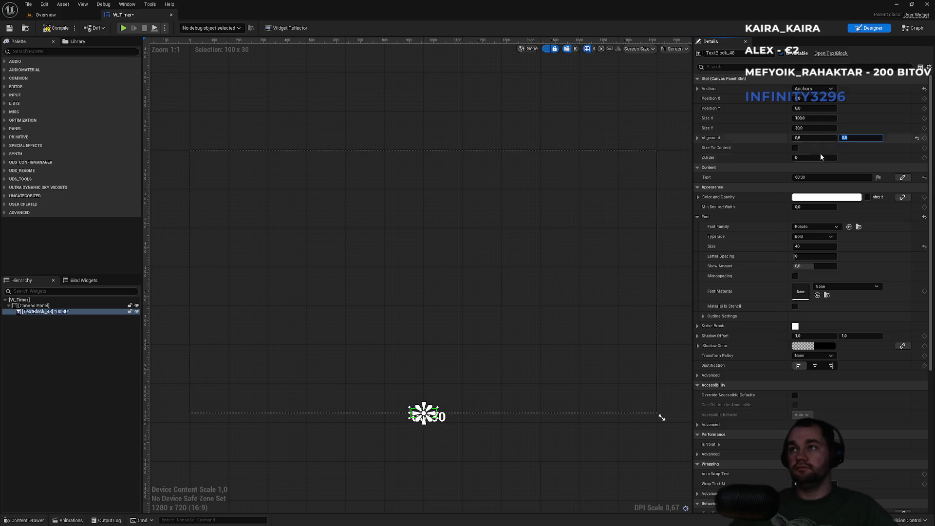
Position the text at X 0, 50 units above the bottom edge
left_click(817, 119)
type("0")
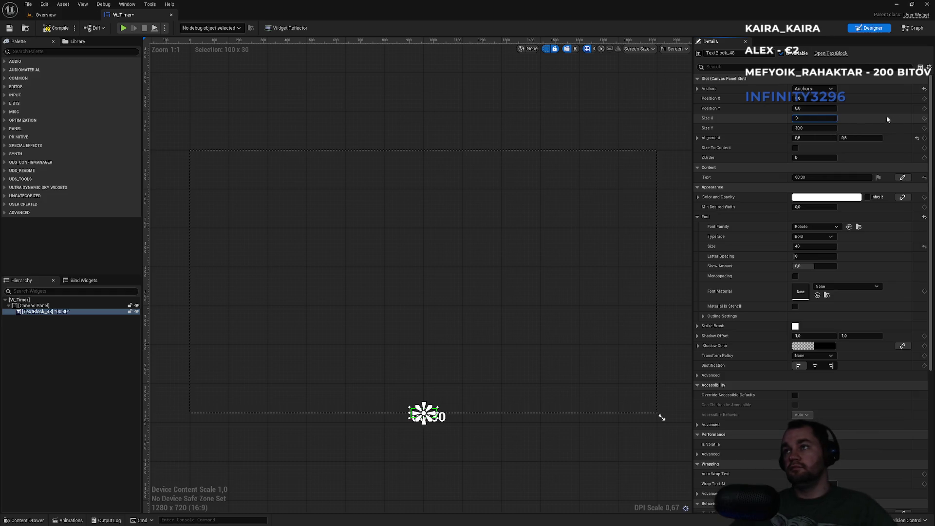
key("ctrl+z")
left_click(823, 98)
key("Return")
left_click(837, 106)
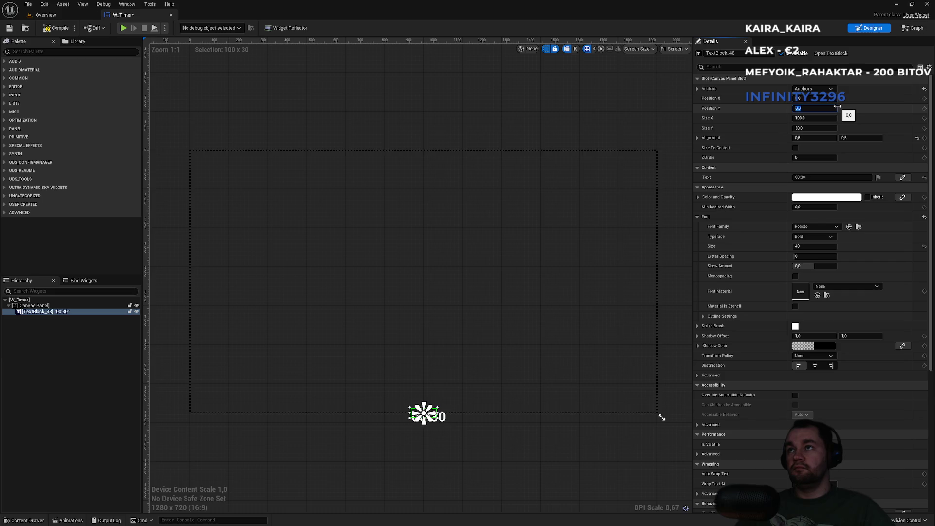
type("-50")
key("Return")
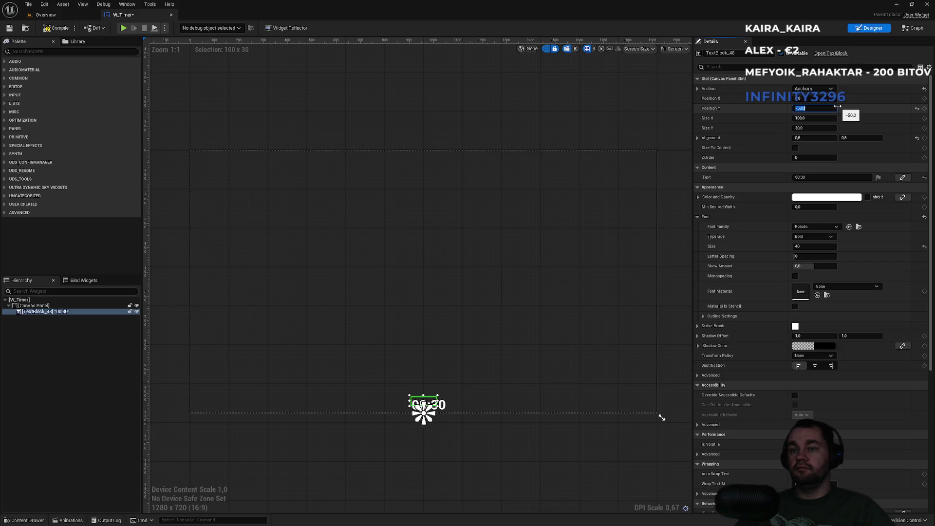
Size the text box to 180×80
left_click(520, 439)
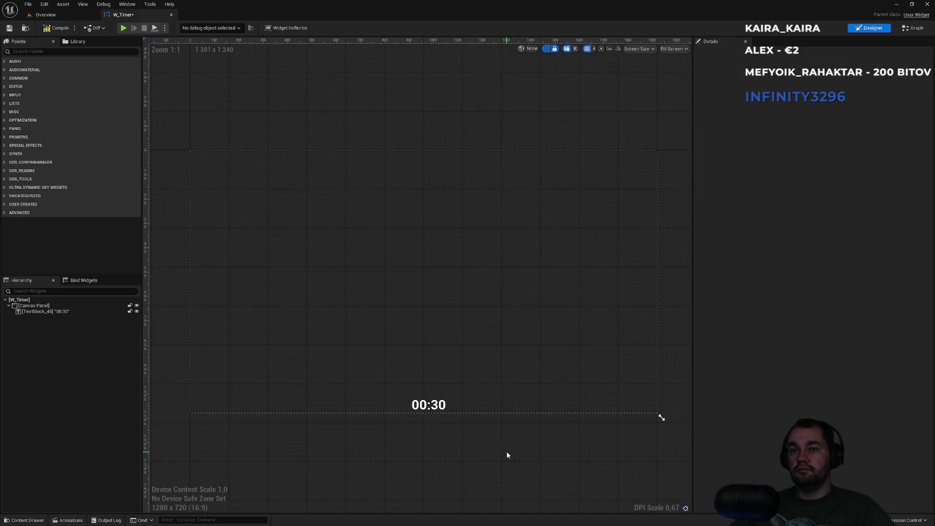
left_click(428, 404)
left_click(472, 438)
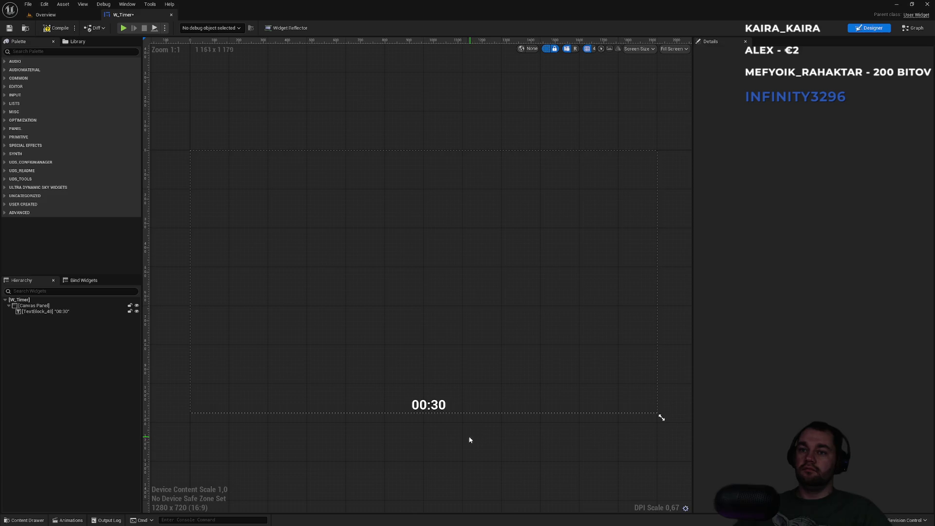
left_click(426, 404)
left_click(813, 118)
type("150")
key("Return")
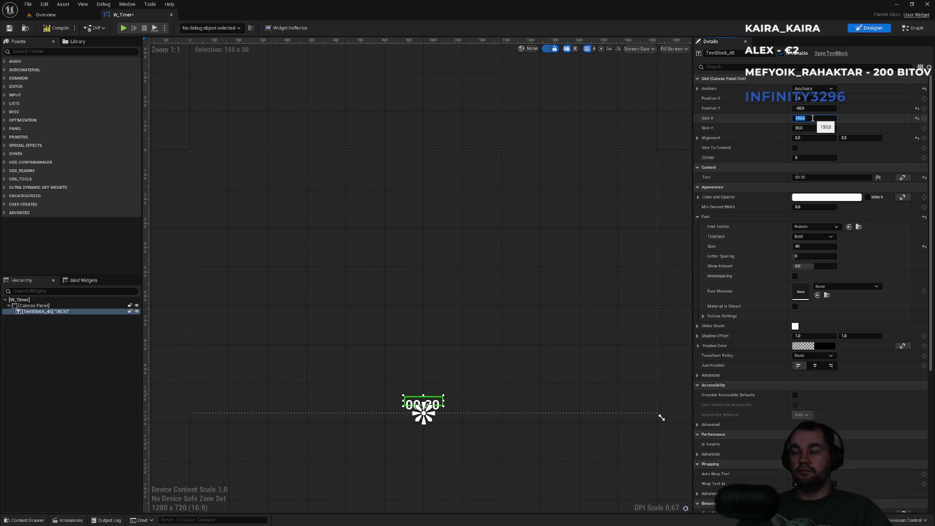
type("180")
key("Return")
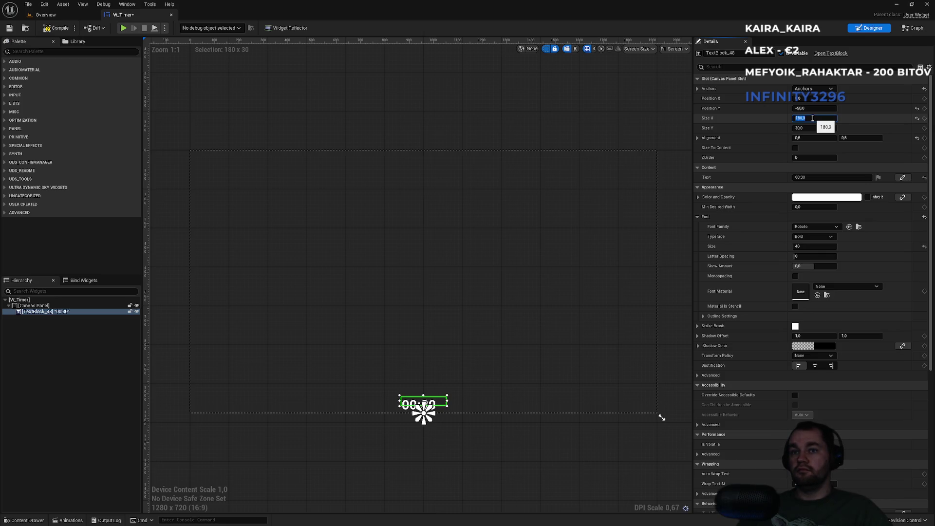
key("Tab")
type("50")
key("Return")
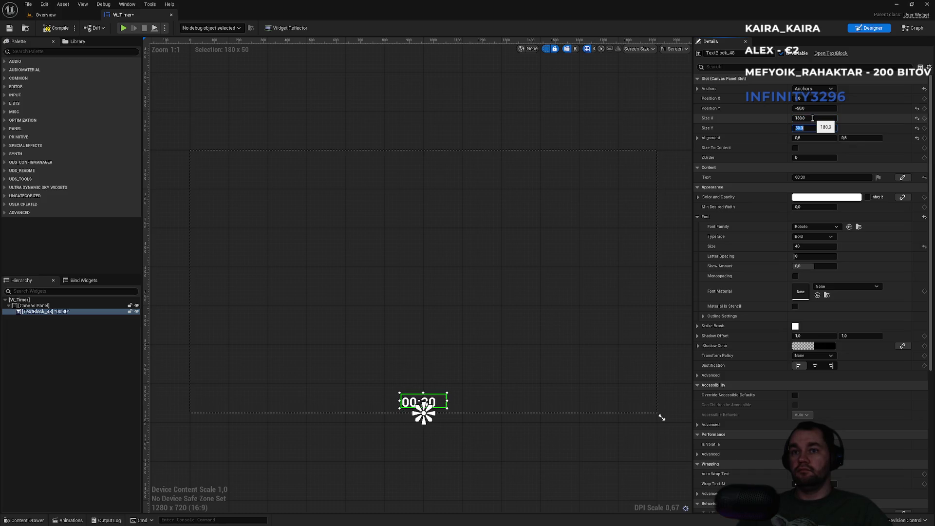
type("80")
key("Return")
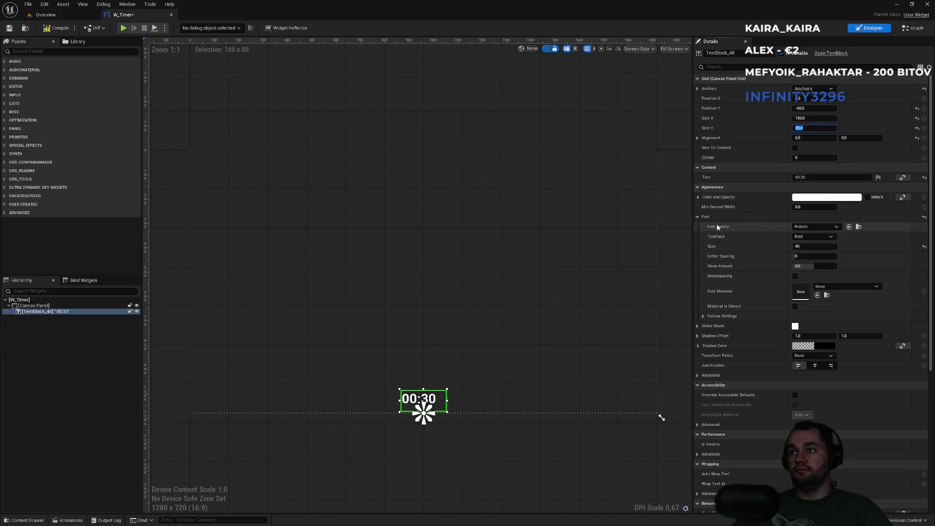
Centre-justify the timer text and preview the layout
left_click(698, 217)
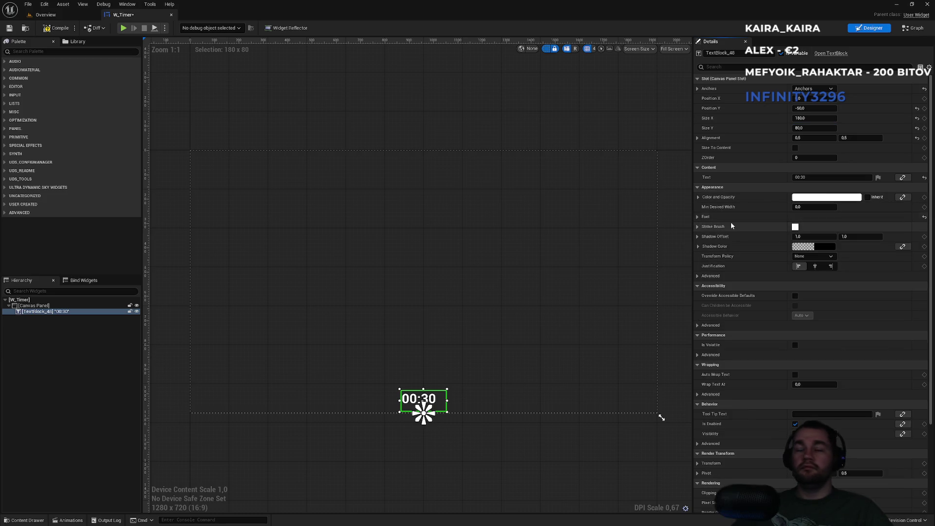
left_click(821, 267)
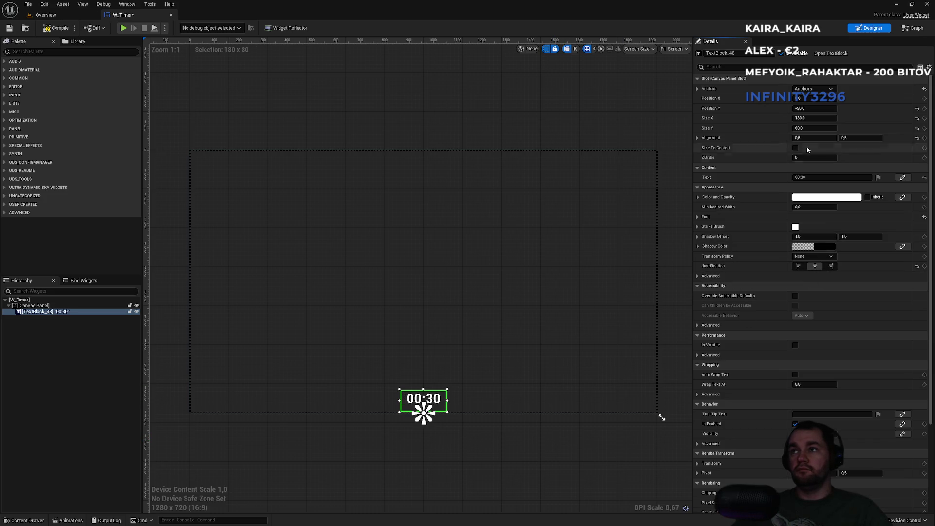
left_click(712, 276)
left_click(712, 276)
left_click(570, 466)
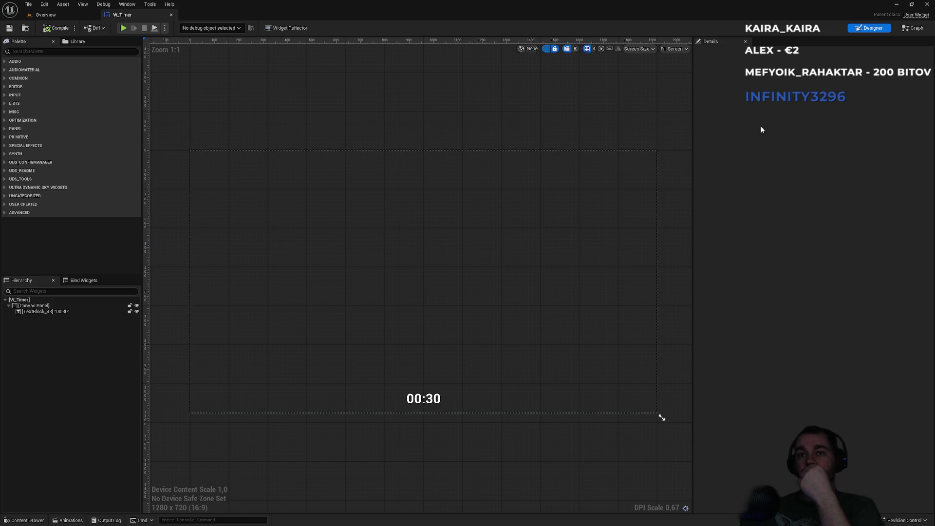
Open the Overview level blueprint graph
left_click(45, 14)
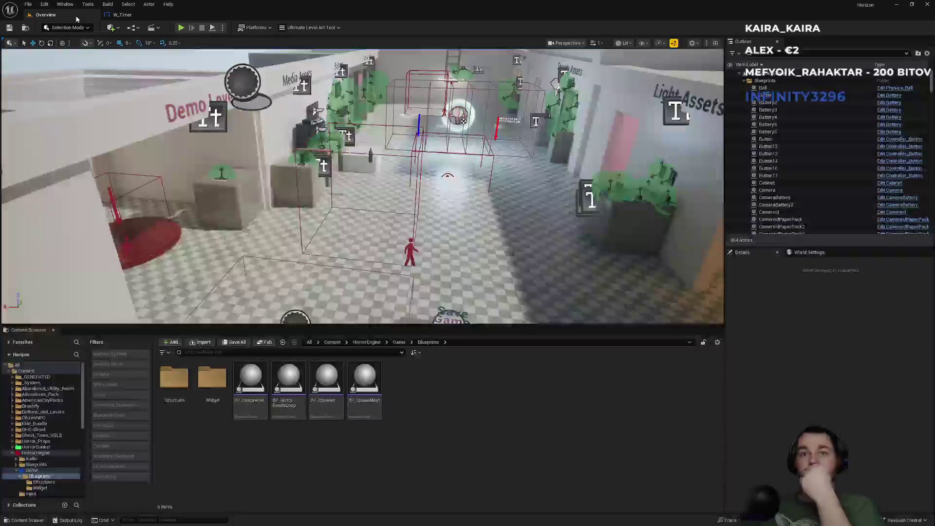
left_click(134, 29)
mouse_move(172, 64)
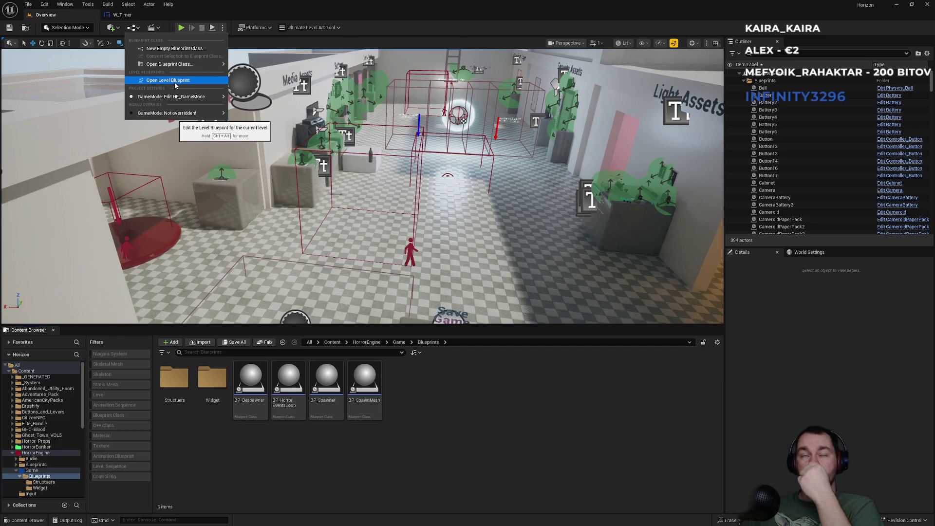
left_click(176, 82)
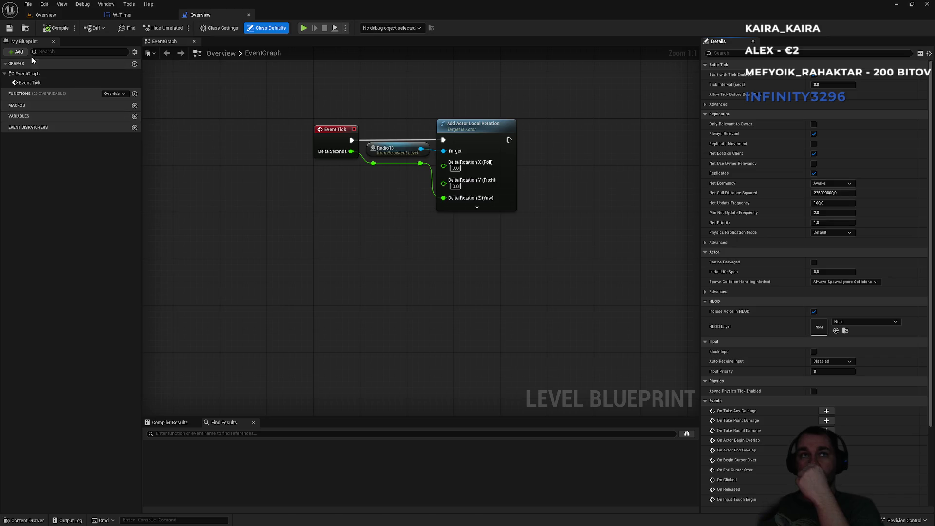
Add a Create Widget node with W_Timer as its class
right_click(396, 296)
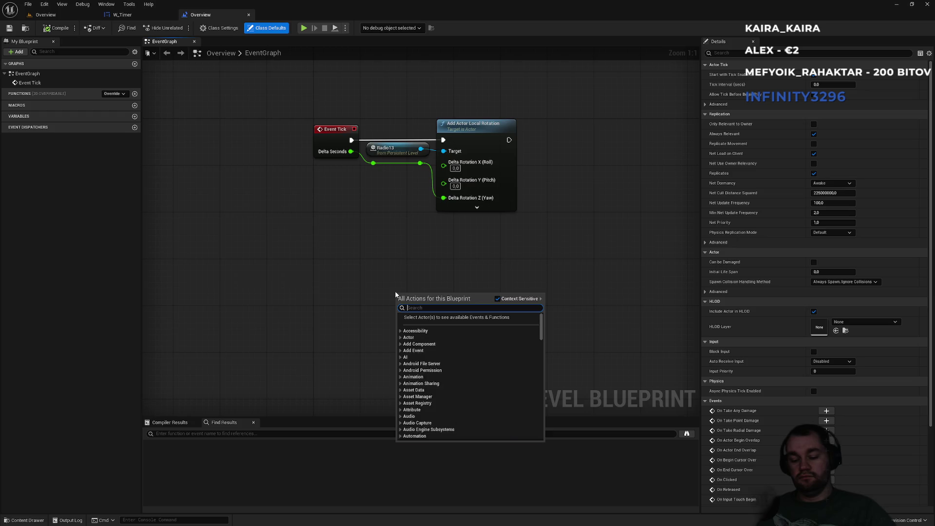
type("create")
key("Return")
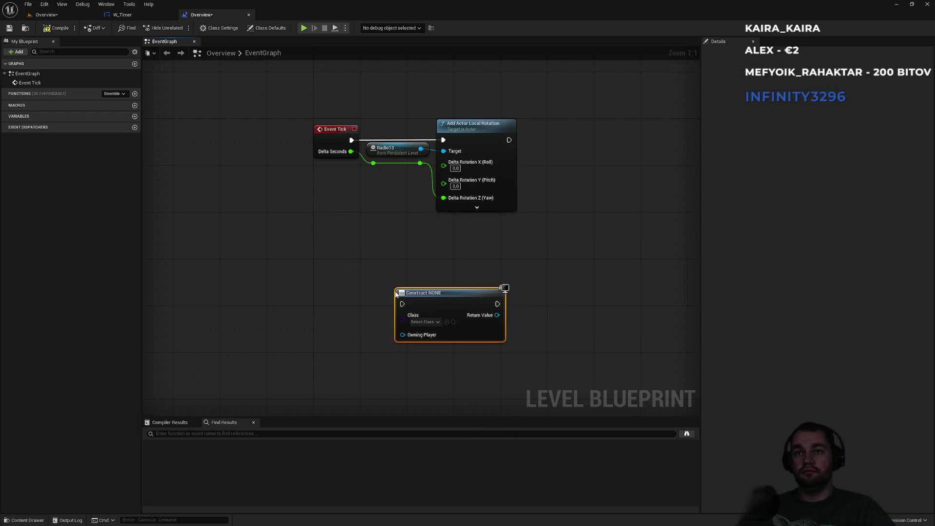
left_click(424, 323)
type("w_")
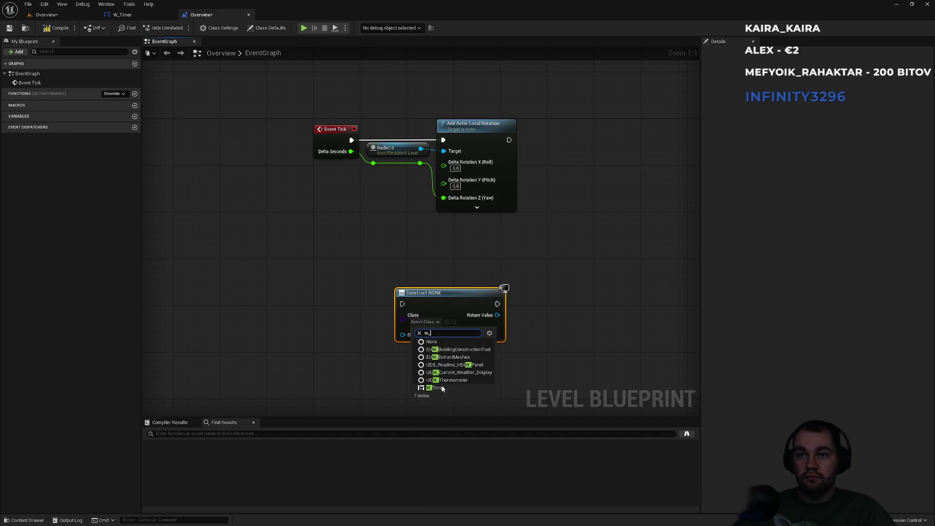
left_click(437, 388)
left_click(123, 15)
left_click(202, 15)
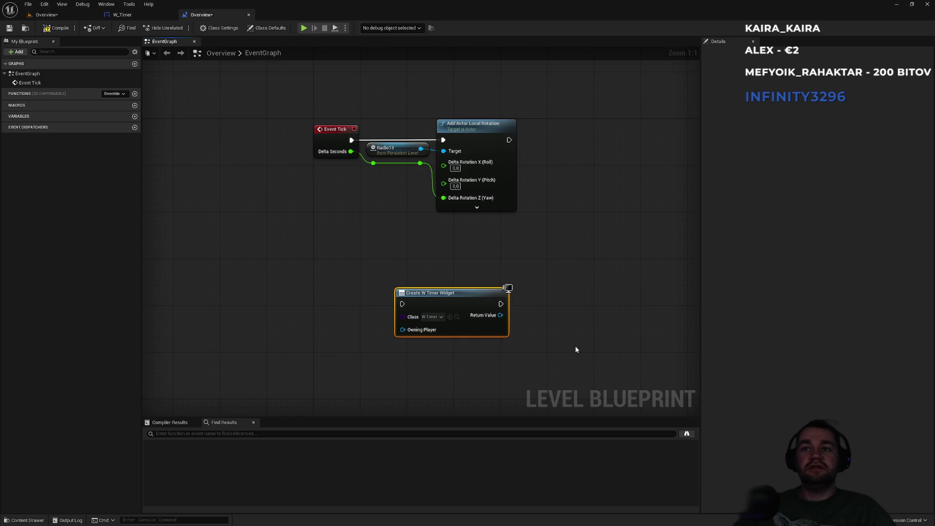
Feed the created widget into Add to Viewport and chain it after the rotation step
mouse_move(500, 315)
left_mouse_down()
mouse_move(589, 321)
mouse_move(549, 309)
left_mouse_up()
type("add tov")
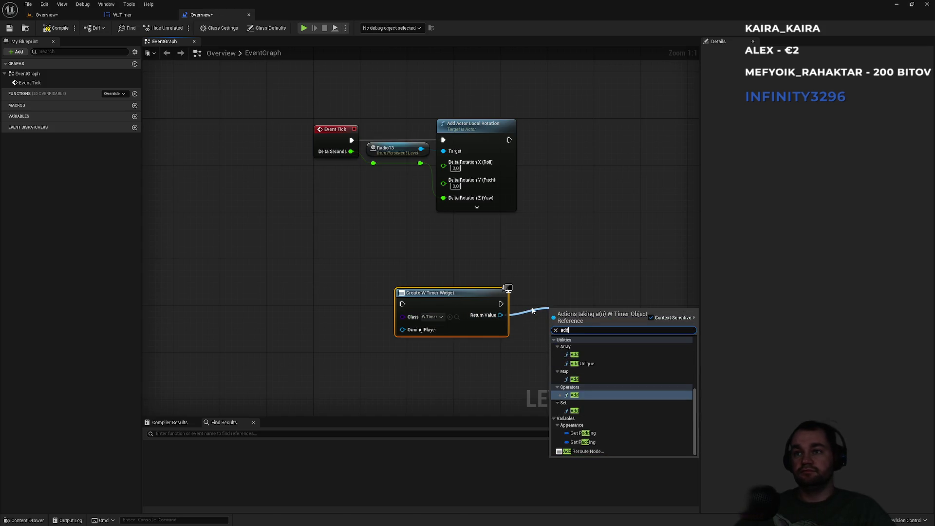
key("Return")
mouse_move(403, 304)
left_mouse_down()
mouse_move(453, 262)
mouse_move(510, 139)
left_mouse_up()
left_click(476, 265)
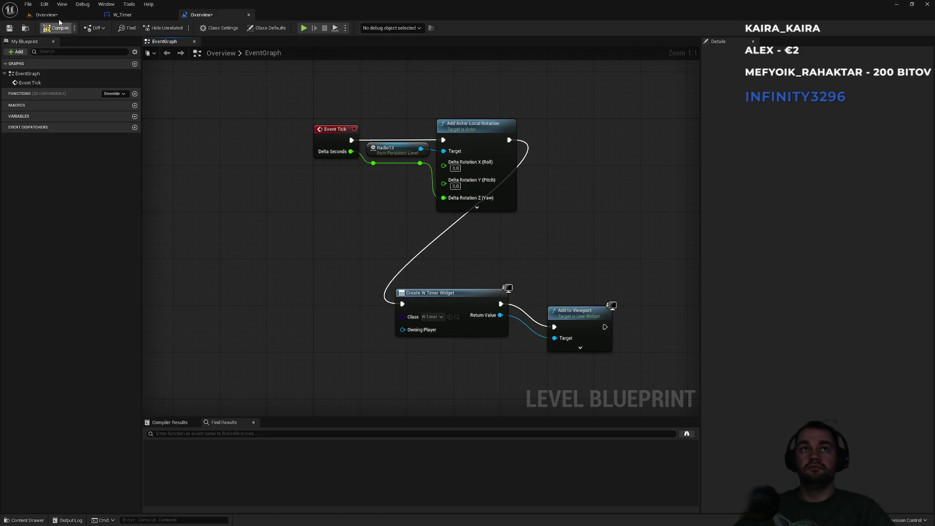
left_click(69, 13)
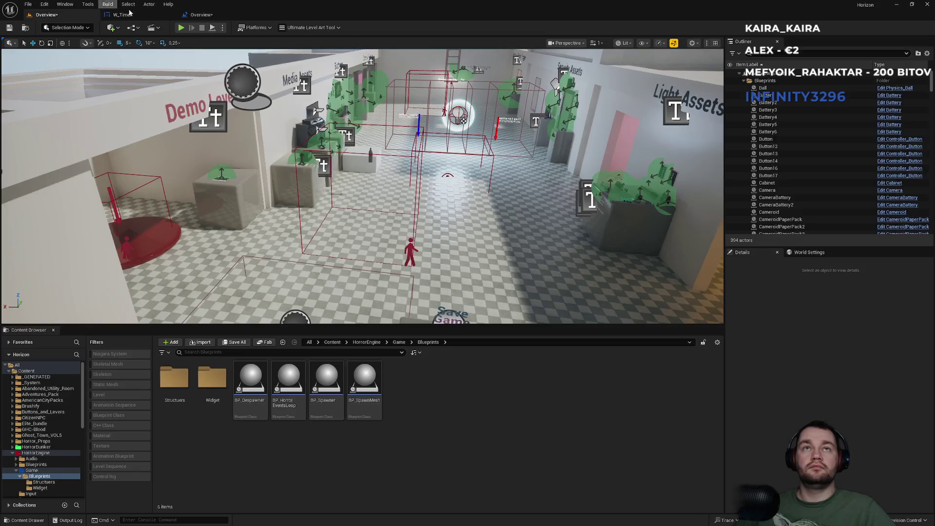
Start Play in Editor and eject to the editor camera to inspect actors
left_click(223, 27)
left_click(262, 102)
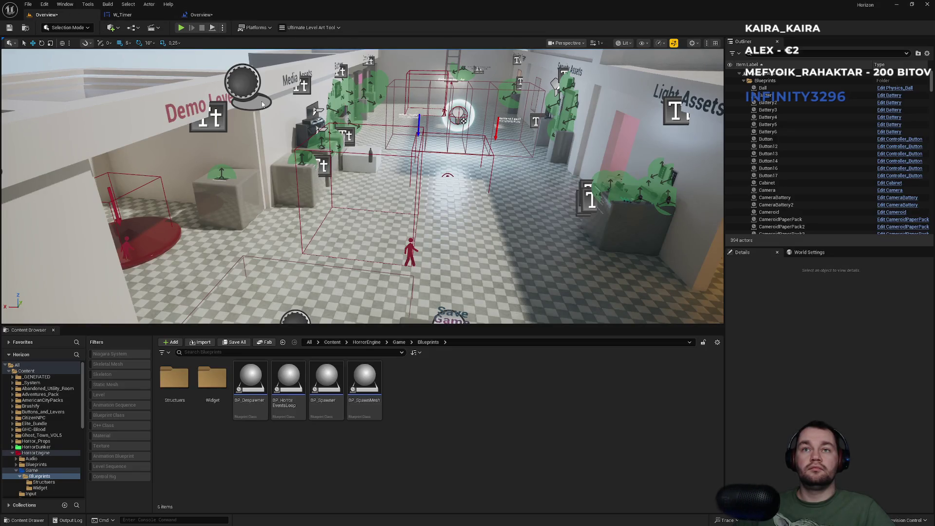
key("F8")
right_click(302, 152)
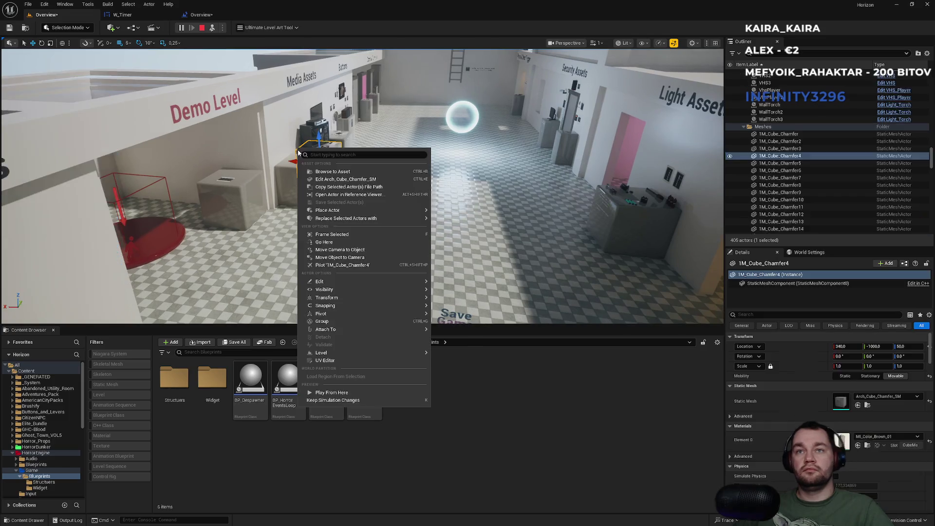
key("Escape")
right_click(243, 152)
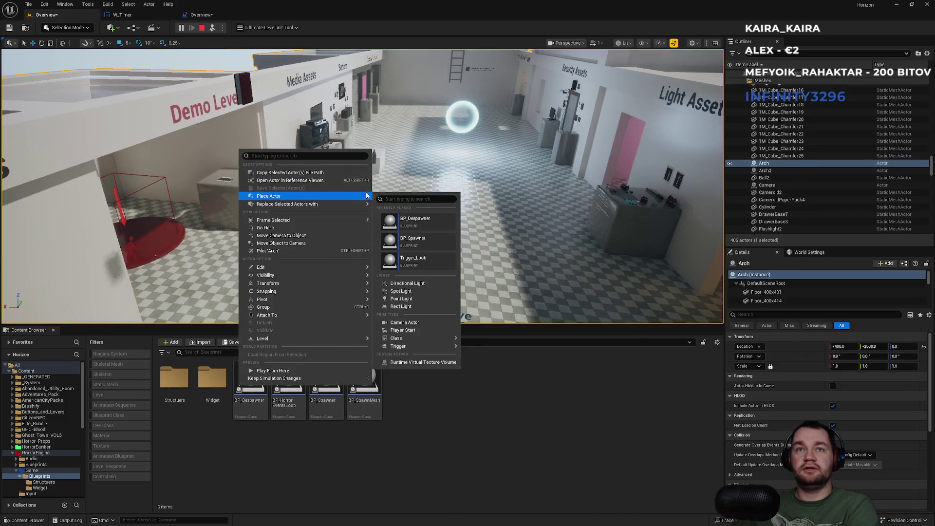
key("Escape")
right_click(505, 233)
key("Escape")
Check the 00:30 timer in fullscreen, stop play, and reopen the level blueprint graph
key("F11")
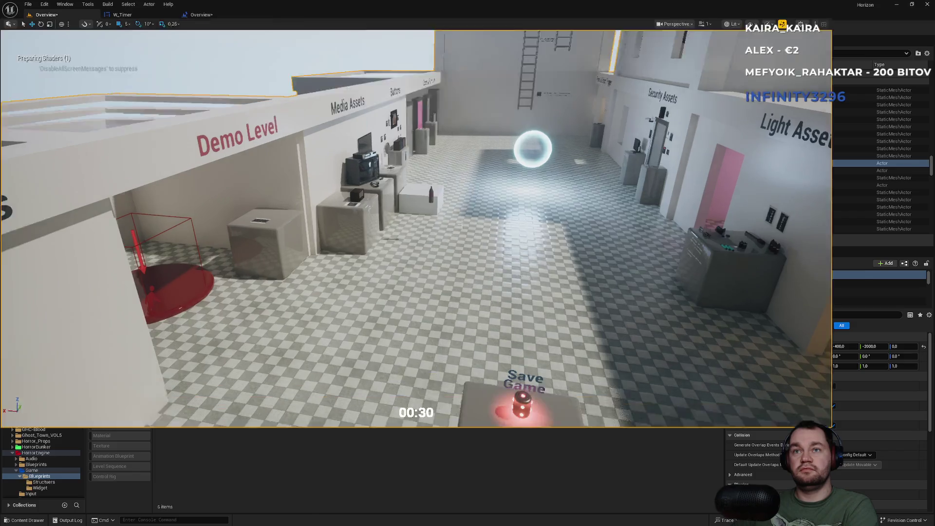
mouse_move(467, 263)
left_mouse_down()
mouse_move(424, 285)
mouse_move(463, 254)
mouse_move(458, 273)
mouse_move(453, 259)
mouse_move(446, 273)
mouse_move(453, 263)
mouse_move(434, 273)
mouse_move(438, 263)
left_mouse_up()
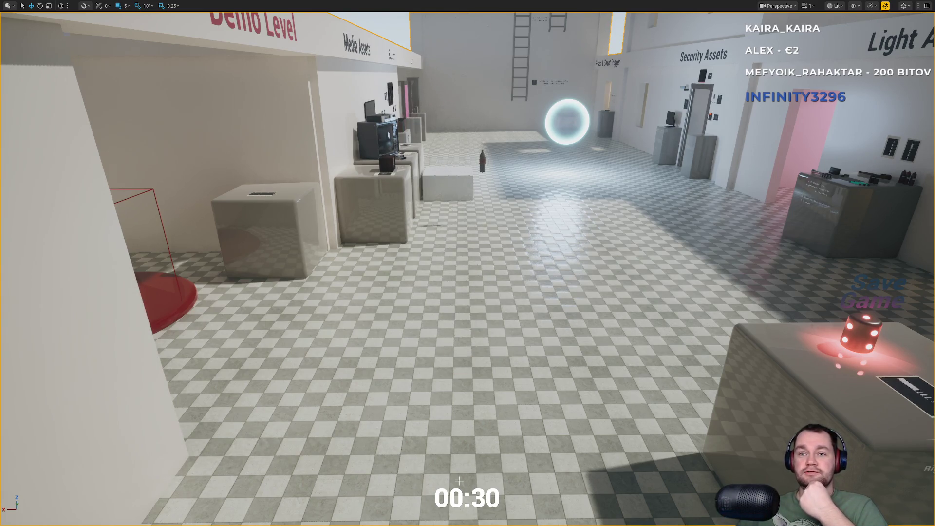
left_click_drag(529, 433, 569, 392)
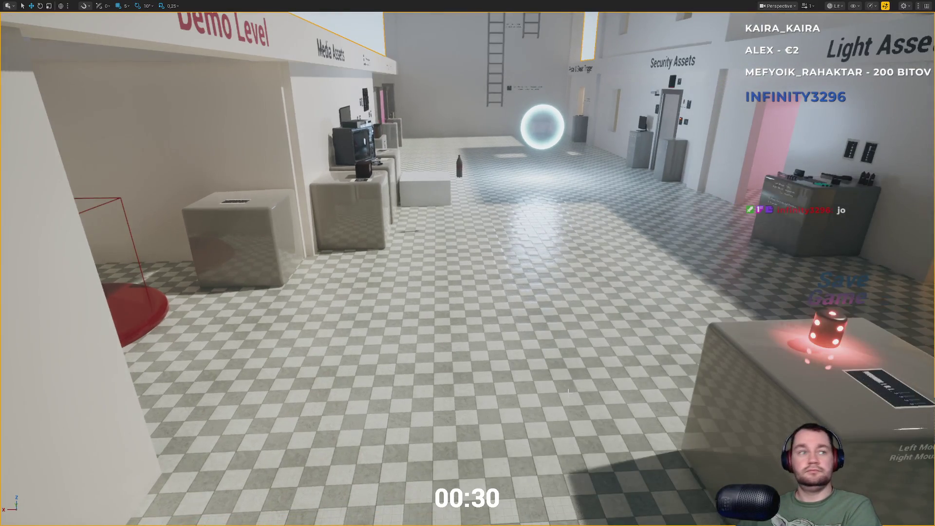
key("F11")
key("g")
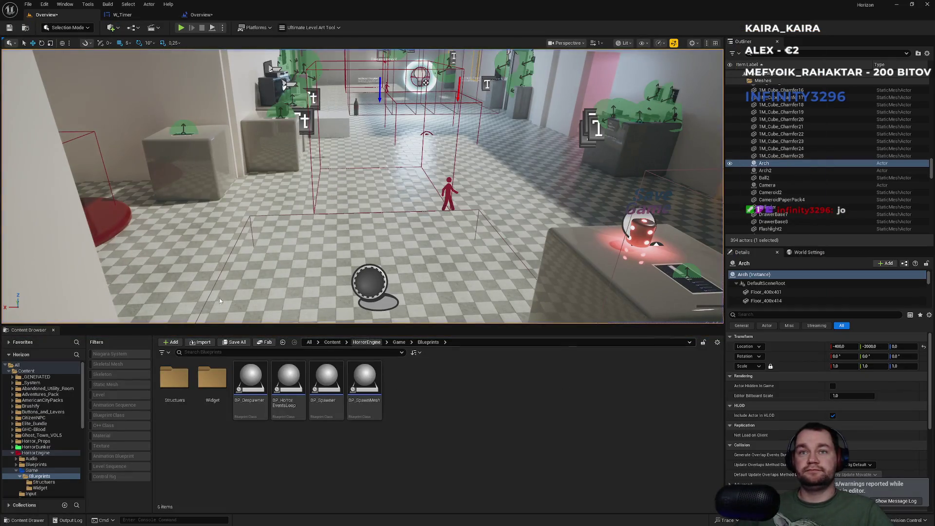
left_click(201, 15)
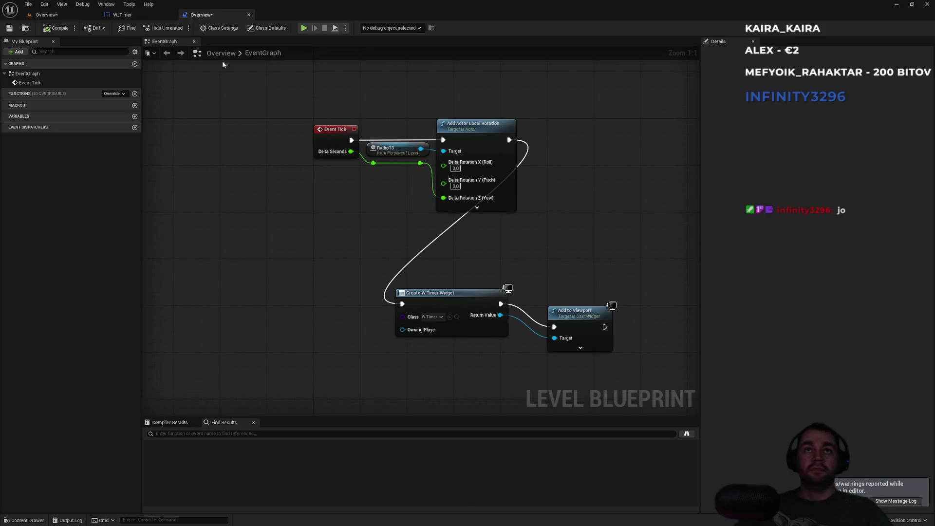
Line up the Create Widget and Add to Viewport nodes in one row with the rotation node
left_click_drag(575, 318, 564, 295)
mouse_move(575, 254)
left_mouse_down()
mouse_move(452, 313)
mouse_move(609, 140)
mouse_move(574, 157)
left_mouse_up()
left_click(609, 140)
left_click(492, 115)
left_click_drag(436, 121, 576, 160)
left_click(510, 171)
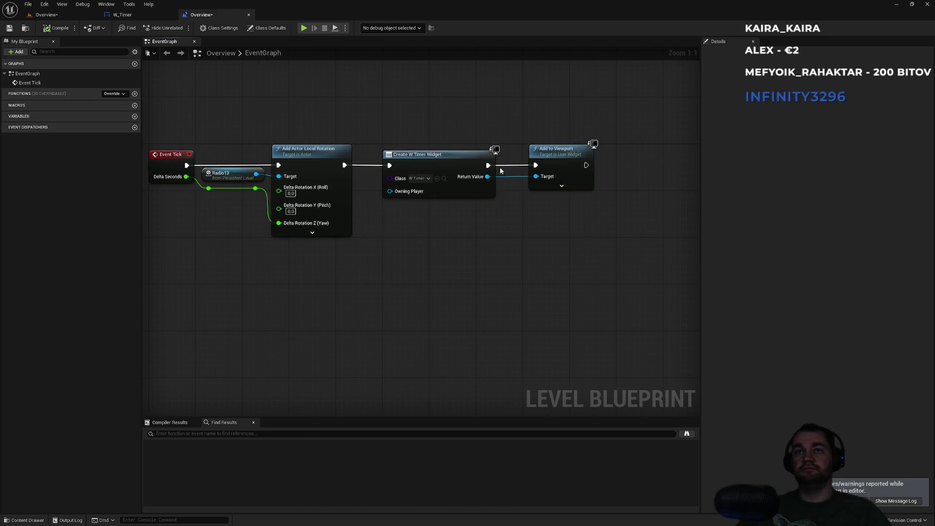
mouse_move(419, 110)
left_mouse_down()
mouse_move(446, 316)
mouse_move(426, 106)
left_mouse_up()
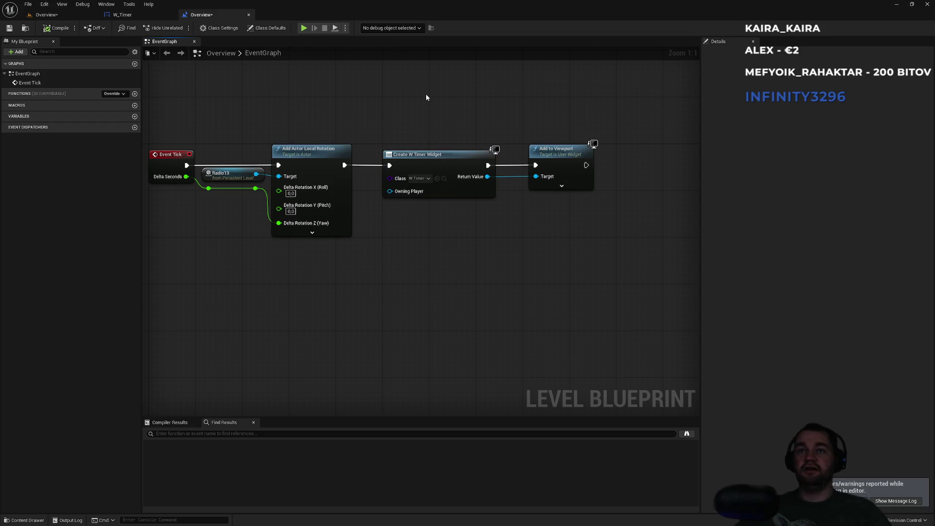
mouse_move(469, 127)
left_mouse_down()
mouse_move(607, 123)
mouse_move(636, 166)
left_mouse_up()
left_click(637, 165)
Rename W_Timer's 00:30 text block to Timer, then compile and save the widget
left_click(122, 15)
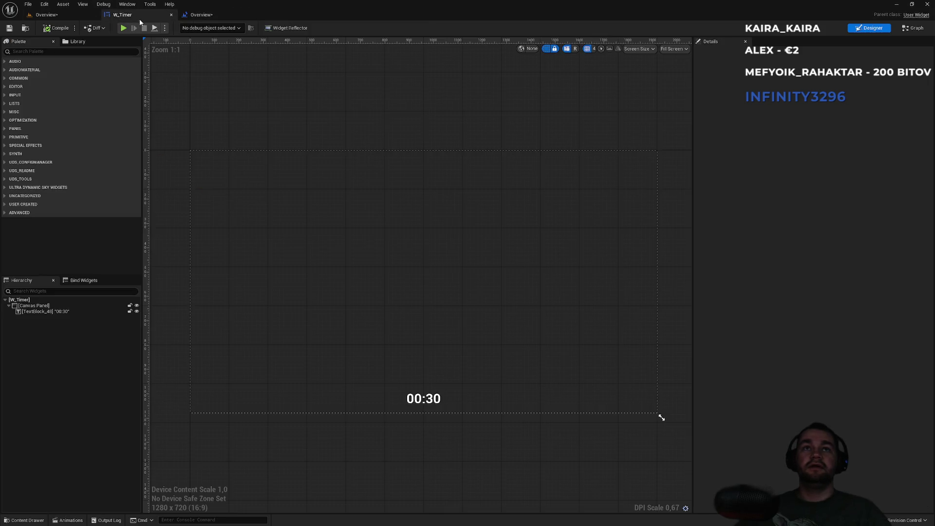
left_click(66, 312)
left_click(748, 54)
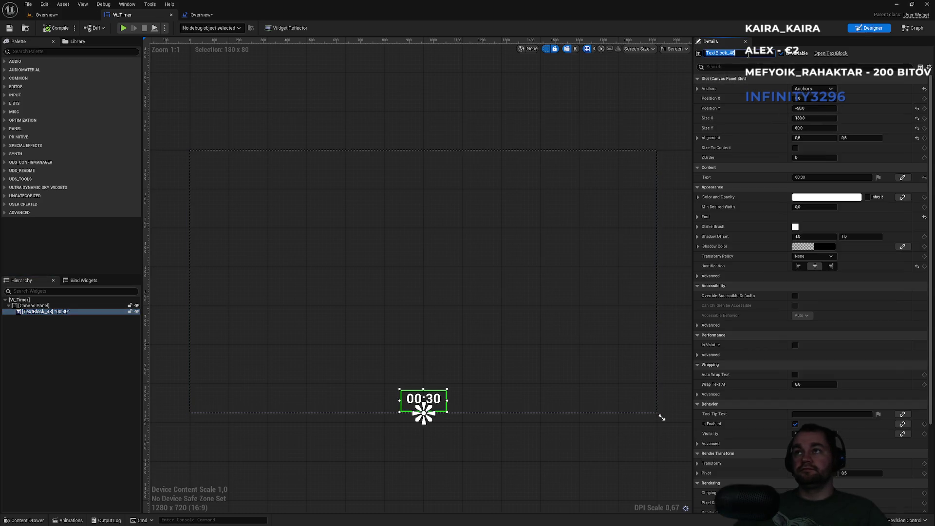
type("Timer")
key("Return")
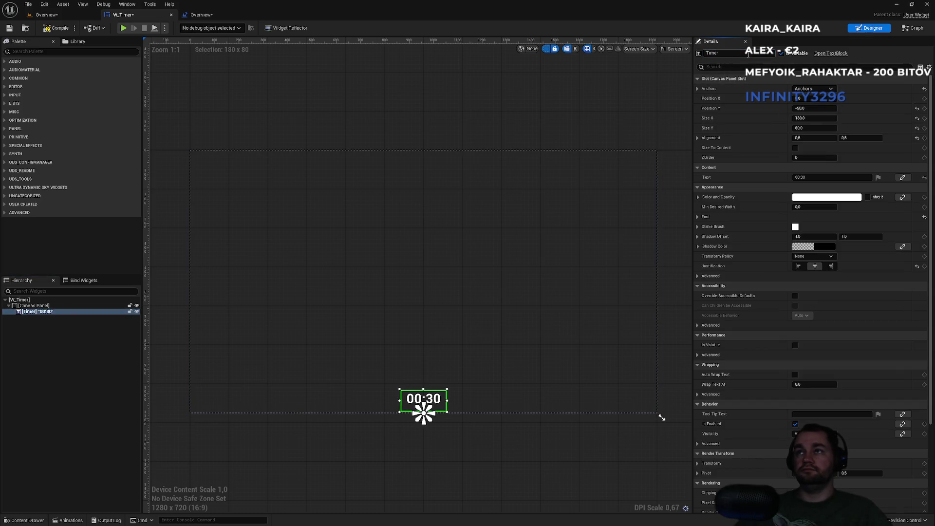
left_click(60, 30)
key("ctrl+shift+s")
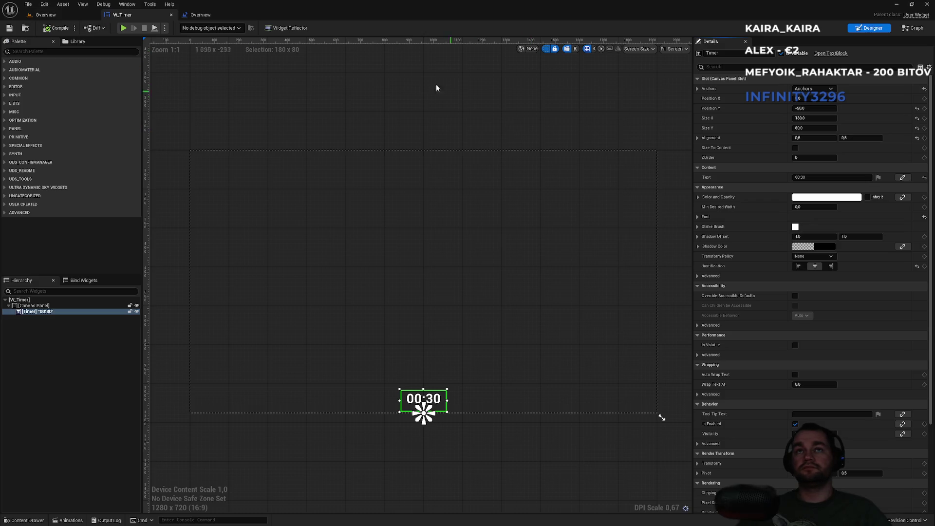
left_click(910, 29)
Delete the three default event nodes and add Event Construct, then undo both changes
left_click_drag(640, 161, 518, 404)
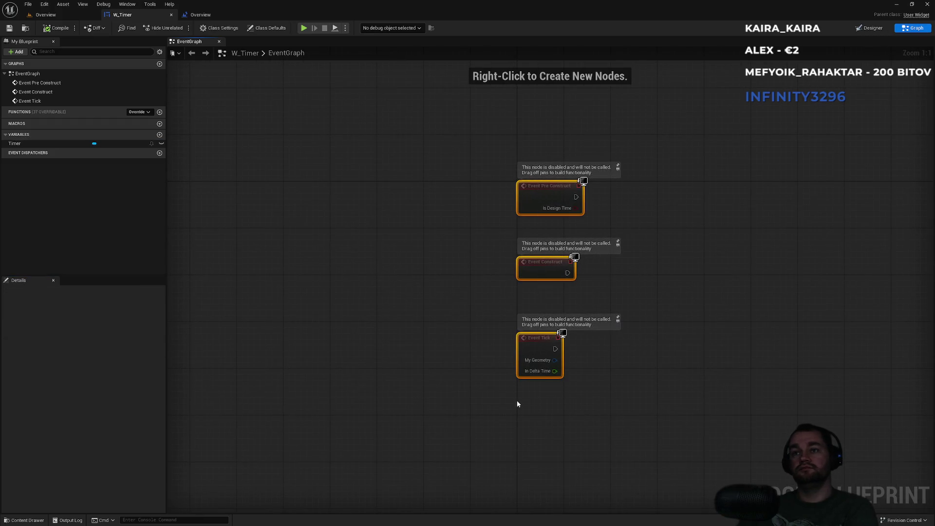
key("Delete")
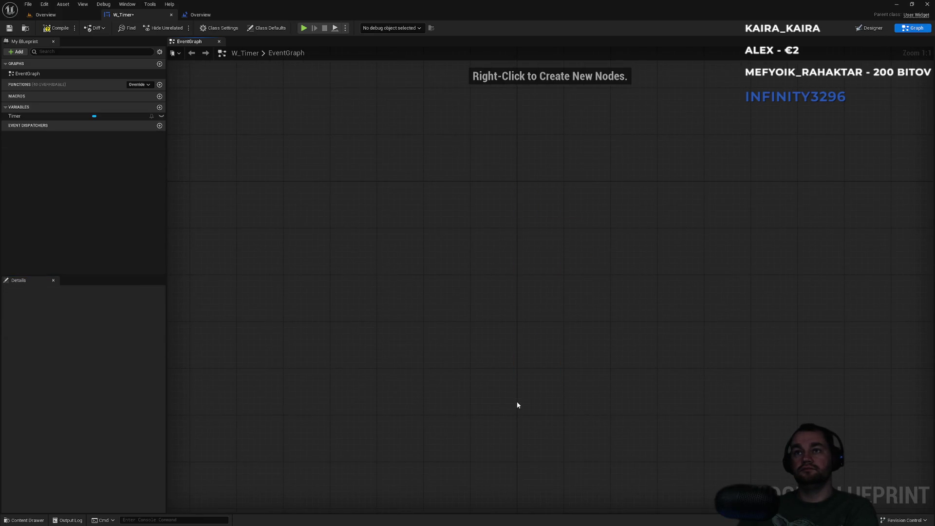
right_click(453, 288)
type("be")
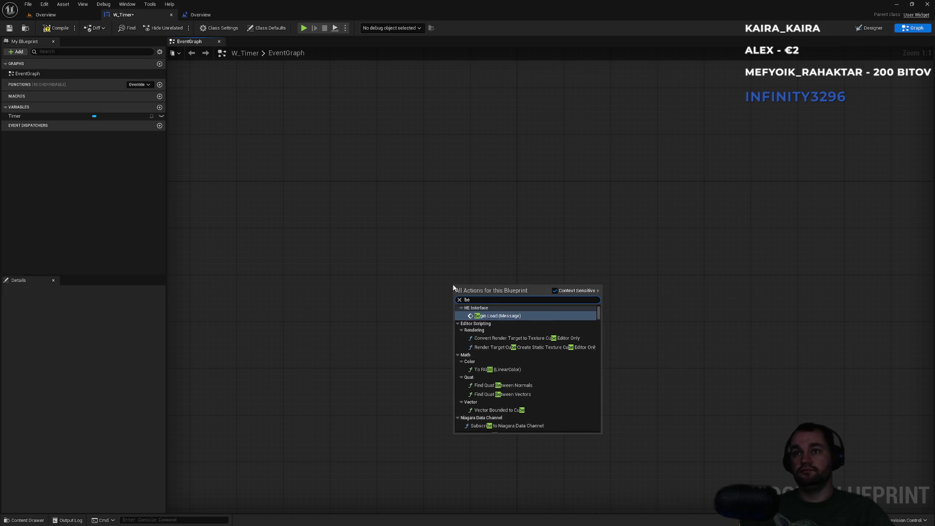
type("gin o")
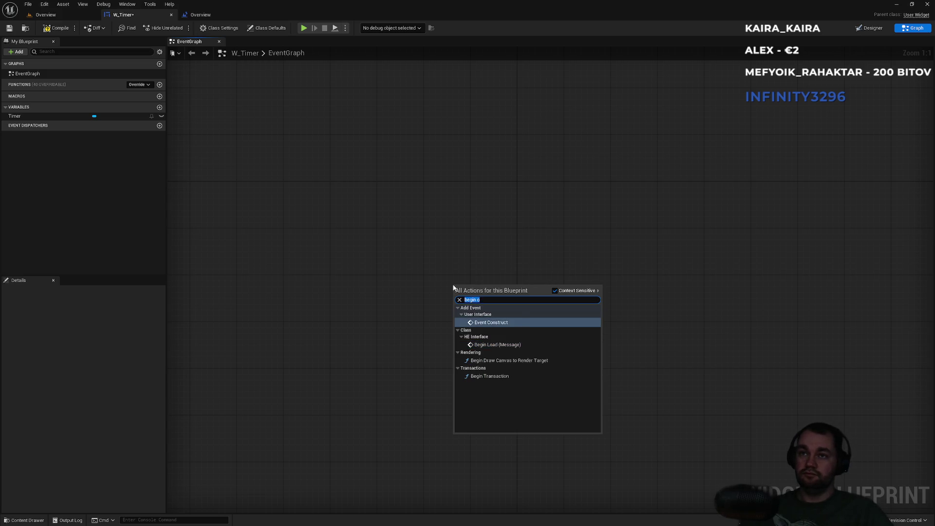
type(" begi")
type(" pl")
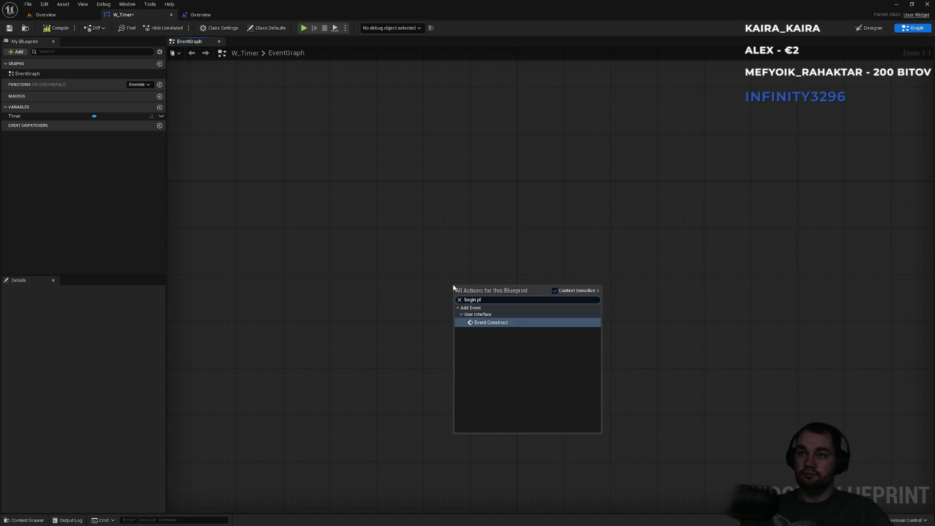
key("Return")
key("ctrl+z")
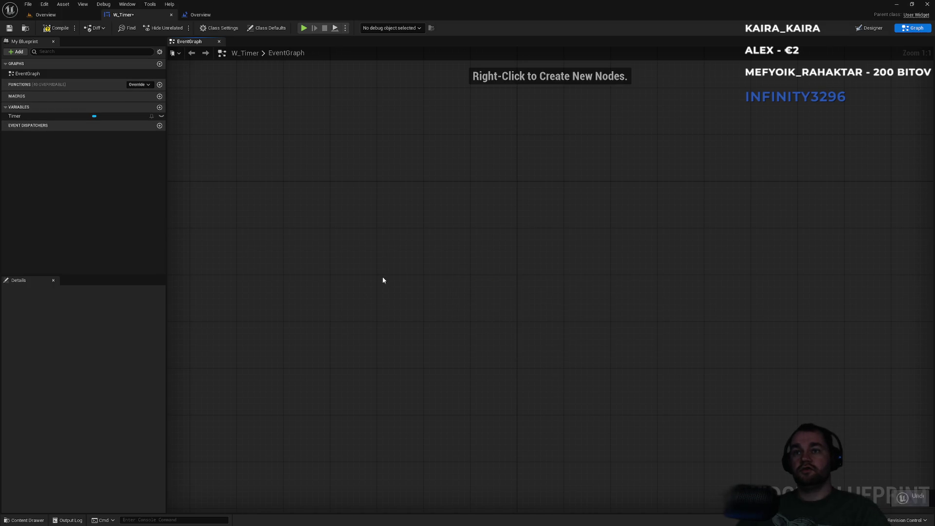
key("ctrl+z")
Delete Event Pre Construct, Event Tick and Event Construct, then add a fresh Event Construct node
left_click_drag(427, 180, 633, 219)
key("Delete")
left_click_drag(667, 326, 533, 418)
key("Delete")
left_click_drag(488, 214, 519, 263)
key("Delete")
right_click(502, 320)
type("co")
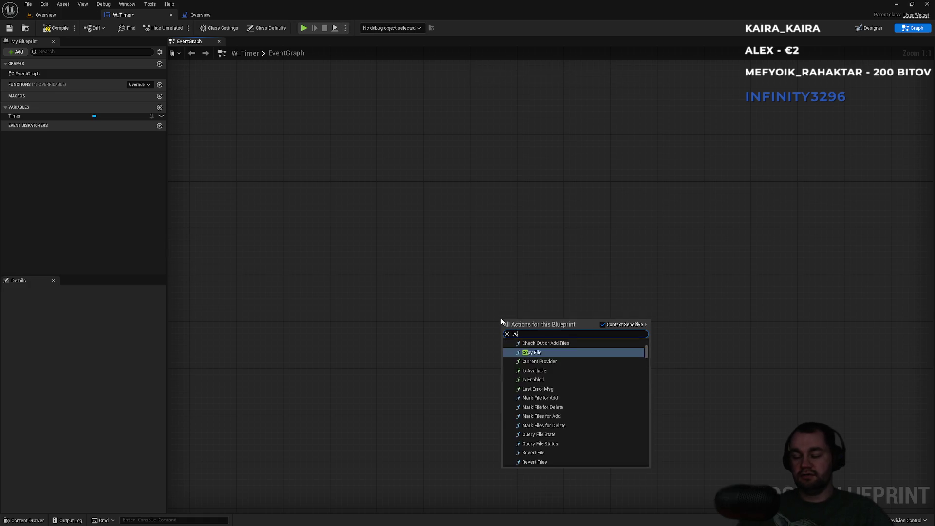
type("nstuct")
key("Return")
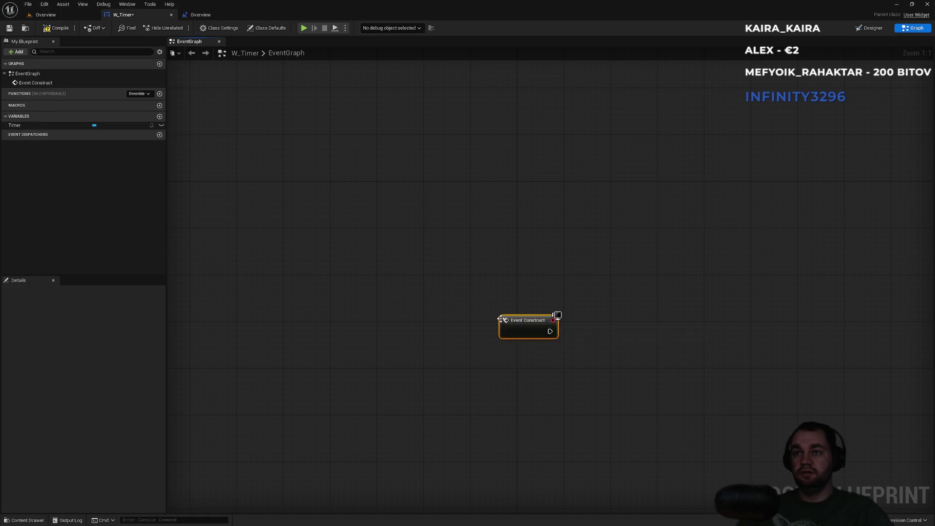
Add a Set Timer by Event node wired off Event Construct
left_click_drag(586, 360, 492, 360)
left_click_drag(457, 332, 534, 331)
type("event")
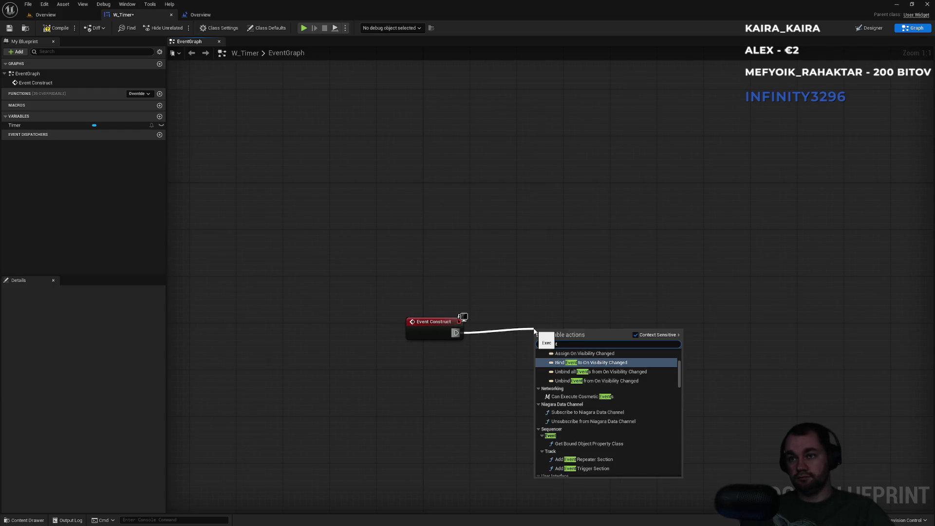
key("BackSpace")
key("BackSpace")
key("BackSpace")
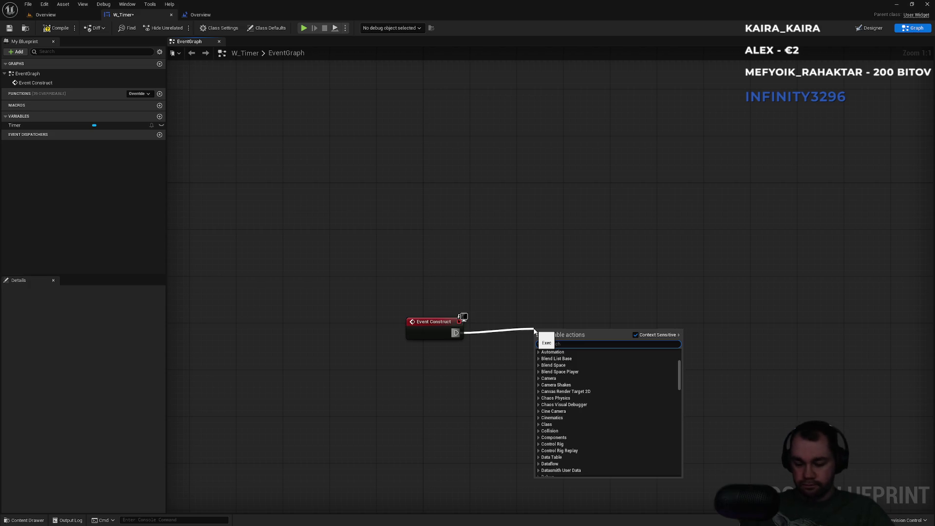
type("timer")
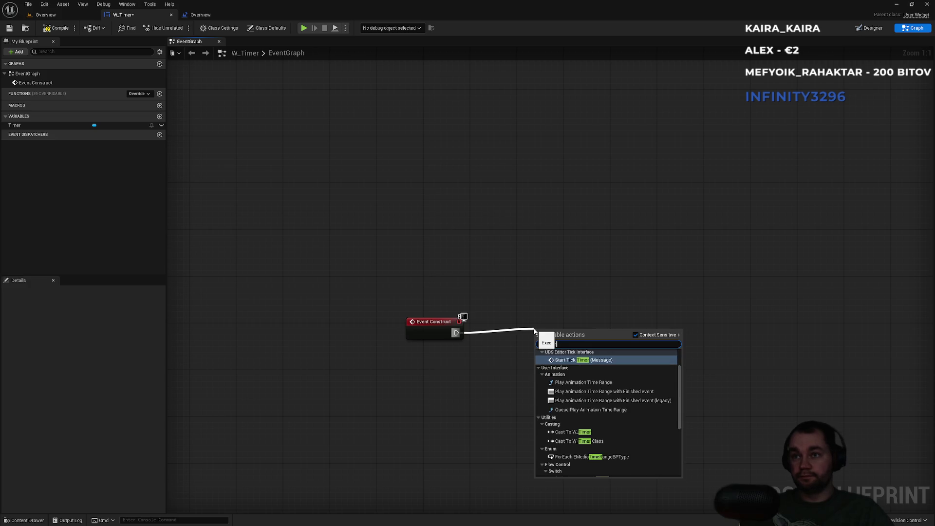
key("BackSpace")
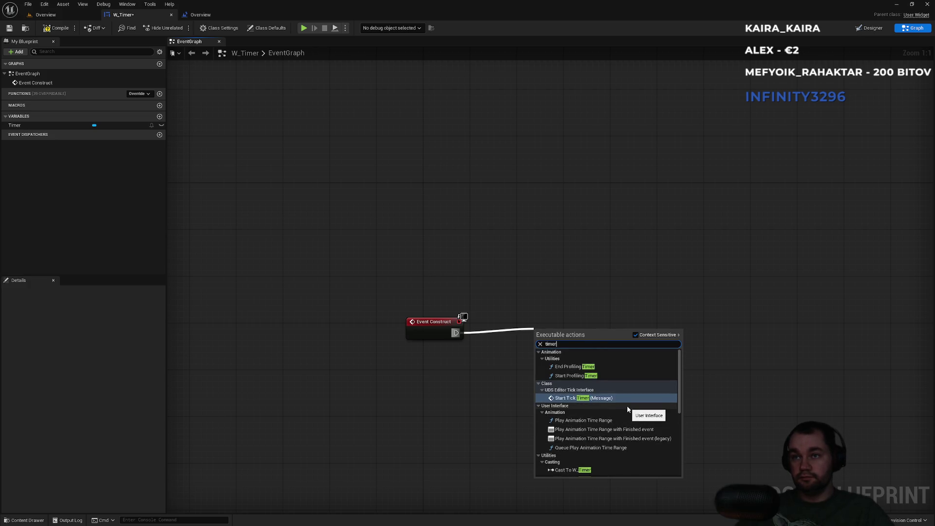
scroll(628, 409, "up", 5)
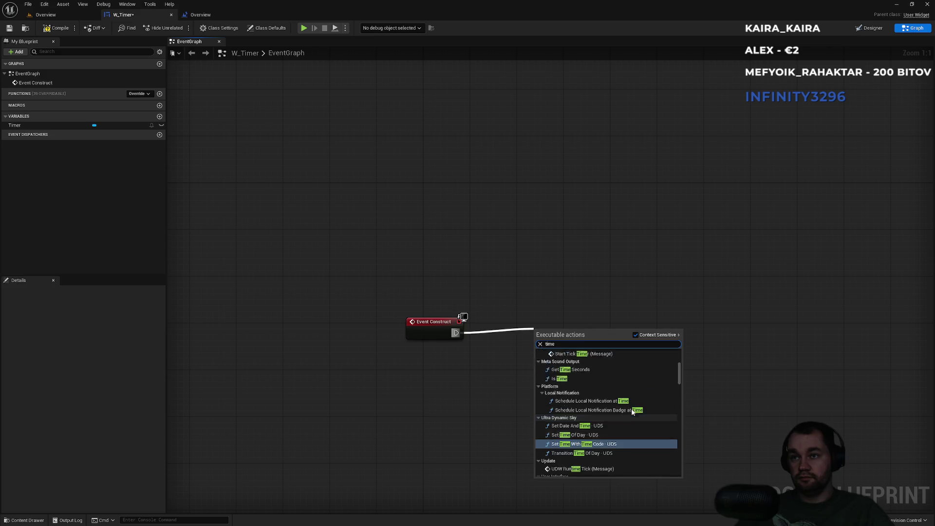
key("ctrl+a")
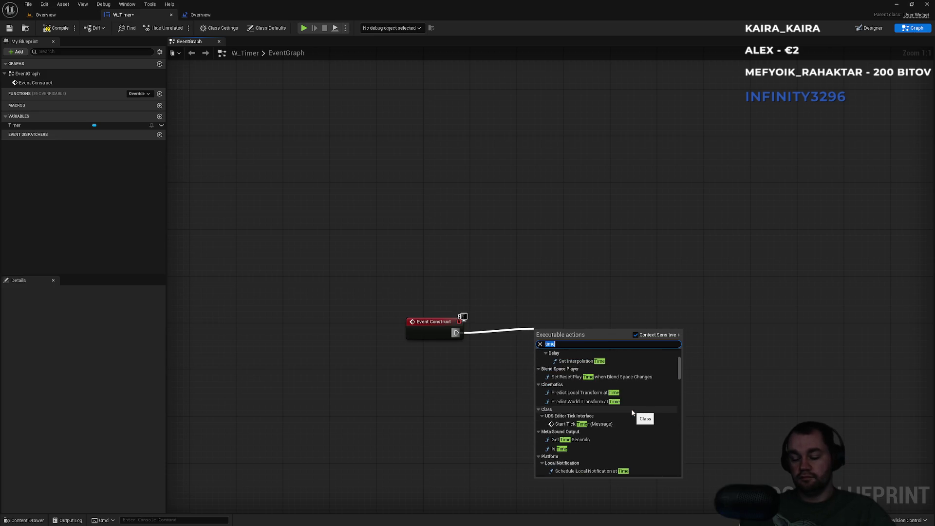
type("set timer by event")
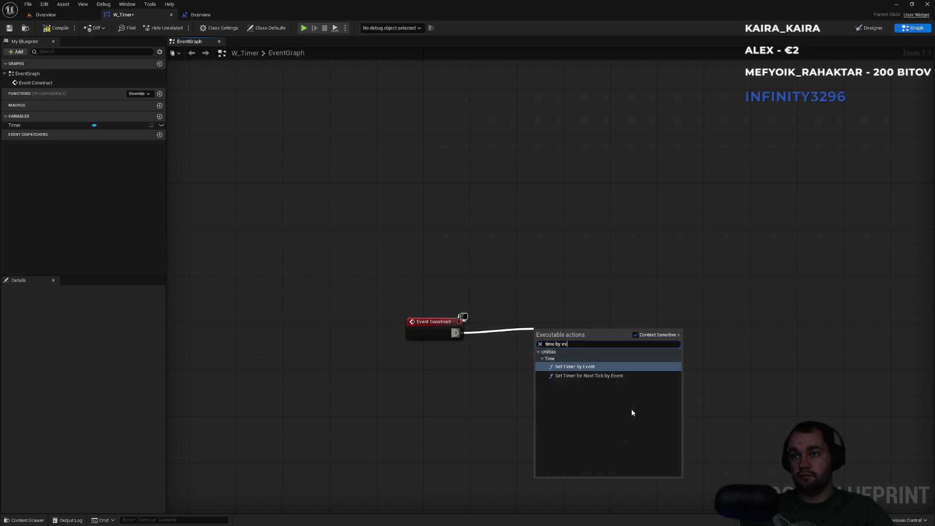
key("Return")
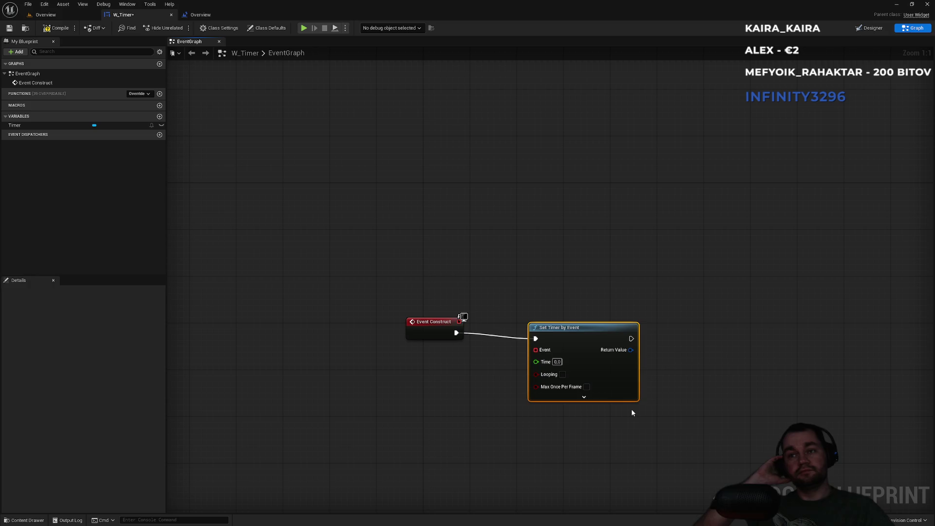
Make the timer looping and bind its Event pin to a new custom event named Test
left_click(563, 374)
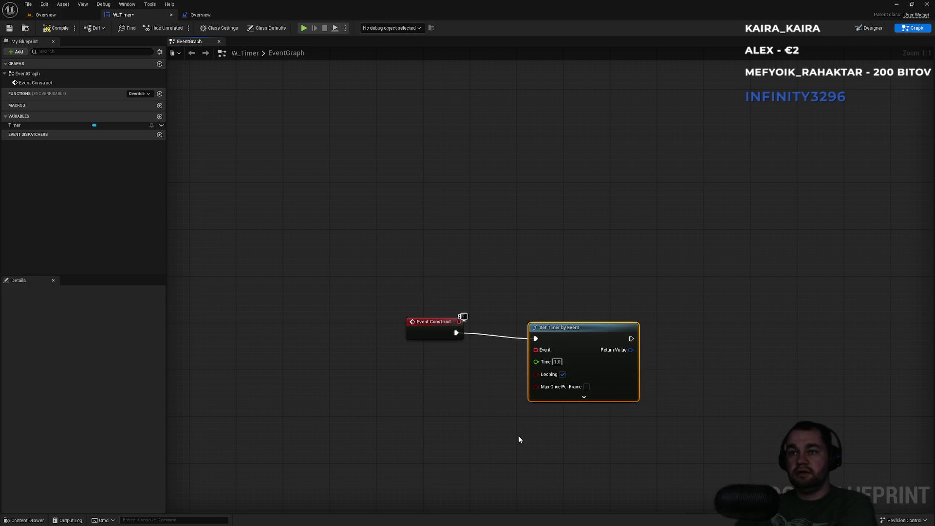
left_click_drag(535, 350, 423, 425)
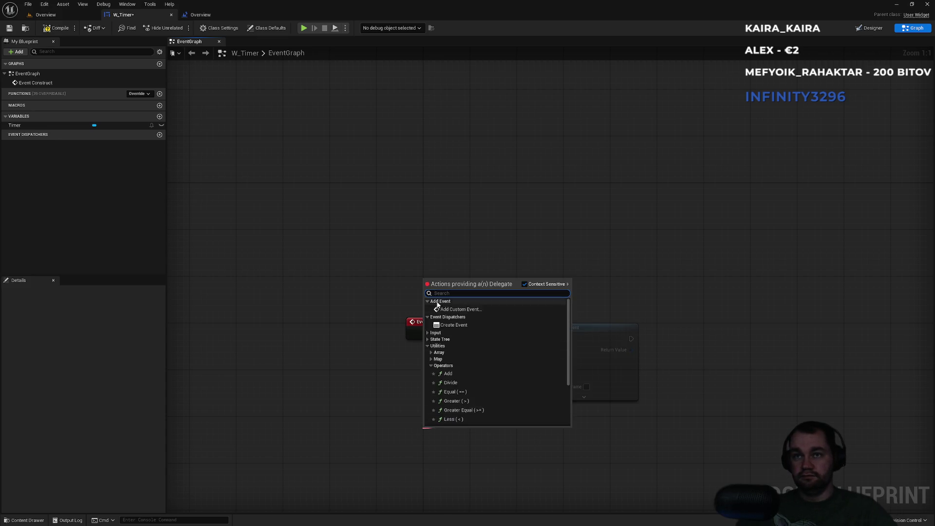
left_click(456, 309)
type("Test")
key("Return")
left_click(561, 326)
left_click(423, 398)
left_click_drag(478, 449, 442, 392)
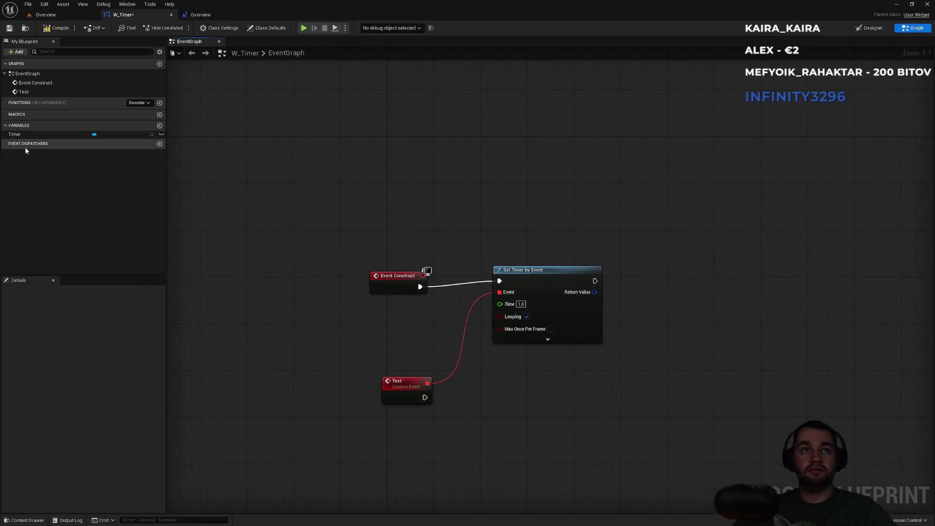
mouse_move(24, 136)
left_mouse_down()
mouse_move(385, 464)
mouse_move(441, 467)
mouse_move(467, 434)
left_mouse_up()
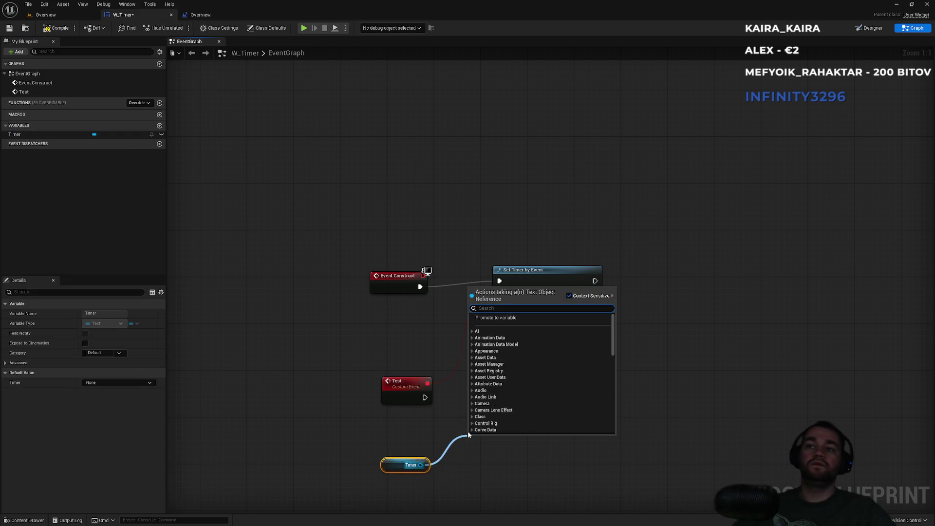
Add a SET Text node for Timer fed by a Format Text node with pattern 00:{seconds}
type("forma")
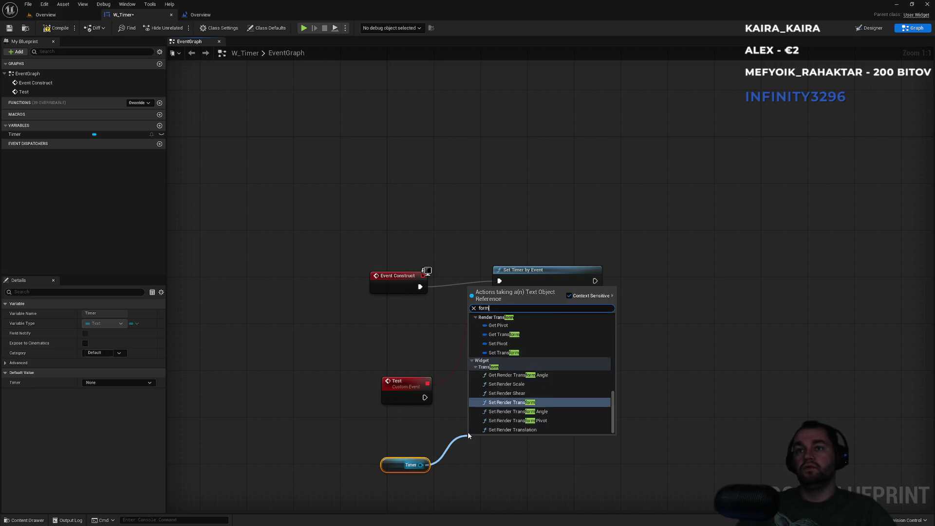
key("ctrl+a")
key("BackSpace")
type("text")
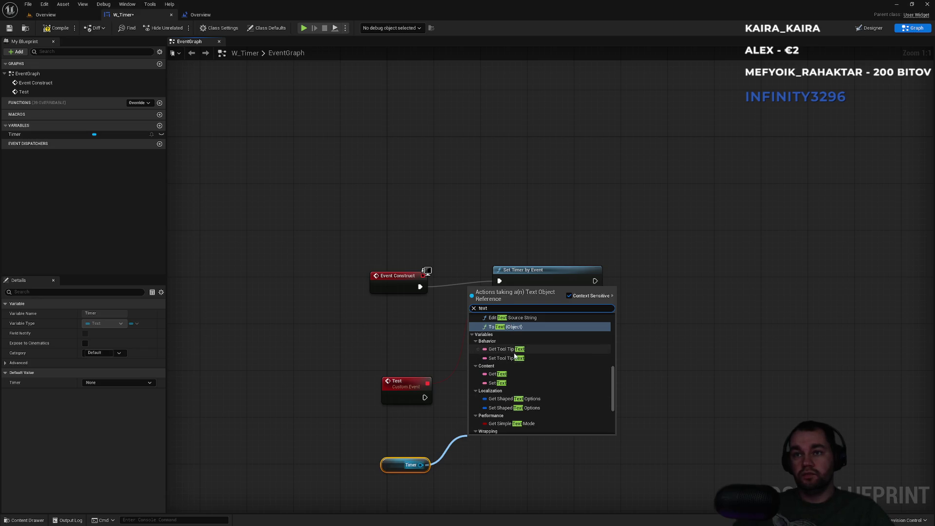
left_click(497, 383)
mouse_move(497, 452)
left_mouse_down()
mouse_move(614, 411)
mouse_move(496, 416)
left_mouse_up()
type("format text")
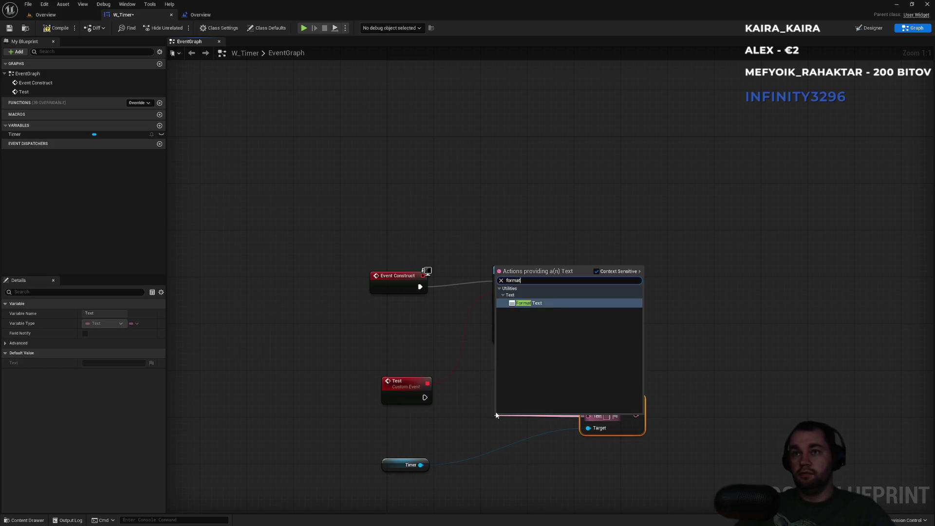
key("Return")
mouse_move(558, 414)
left_mouse_down()
mouse_move(542, 492)
mouse_move(542, 475)
left_mouse_up()
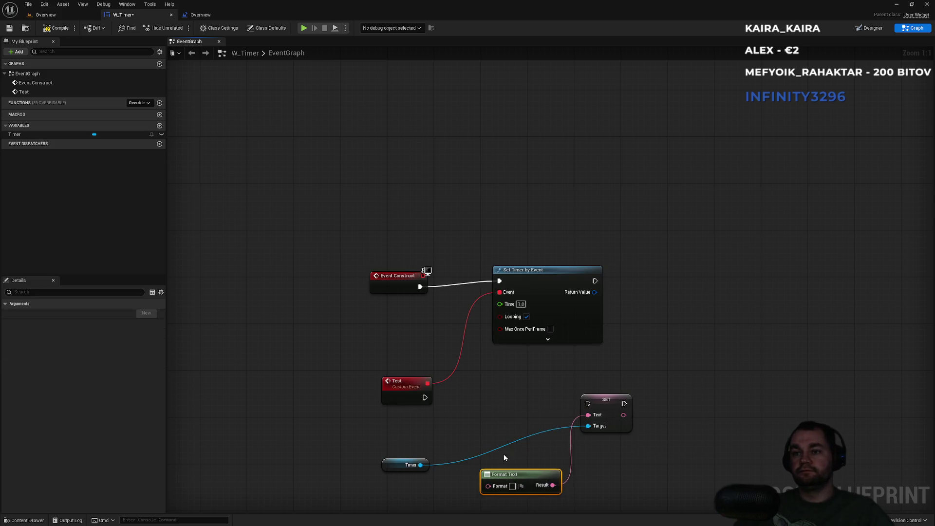
left_click(545, 416)
type("00")
type(":0")
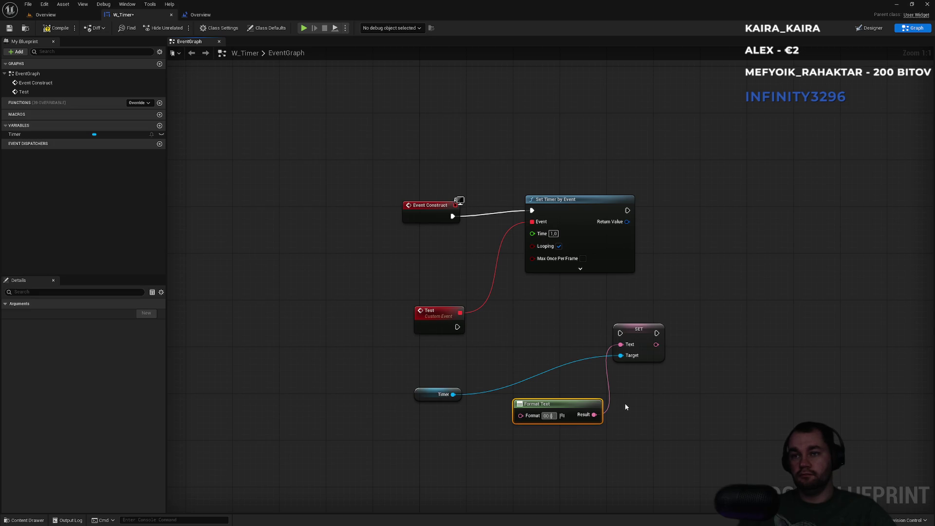
type("seconds}")
key("Return")
Wire the Test event into the SET node and tidy the Timer, Format Text and event layout
left_click(634, 390)
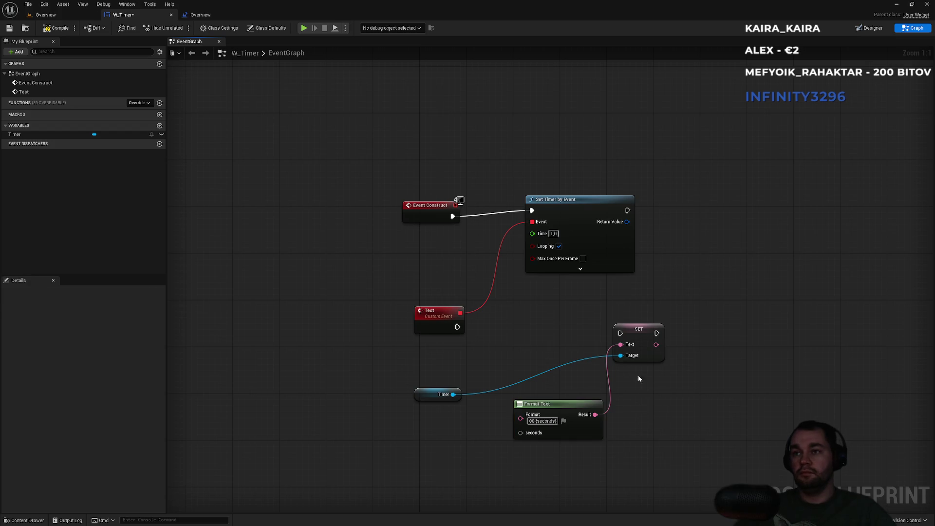
mouse_move(635, 330)
left_mouse_down()
mouse_move(676, 325)
mouse_move(443, 328)
mouse_move(632, 335)
left_mouse_up()
left_click(429, 389)
left_click_drag(429, 389, 617, 301)
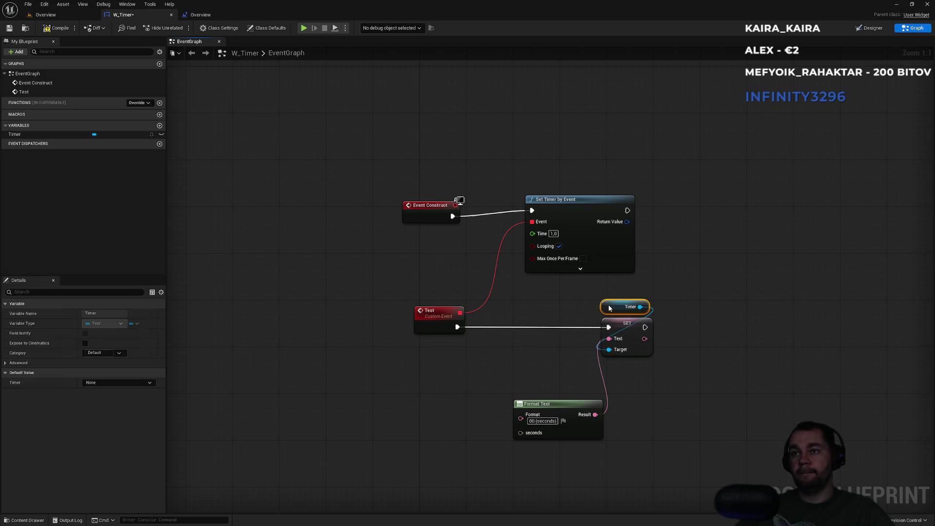
left_click_drag(569, 409, 542, 376)
left_click(553, 350)
left_click_drag(418, 207, 418, 201)
left_click(621, 369)
mouse_move(557, 320)
left_mouse_down()
mouse_move(504, 315)
mouse_move(551, 381)
left_mouse_up()
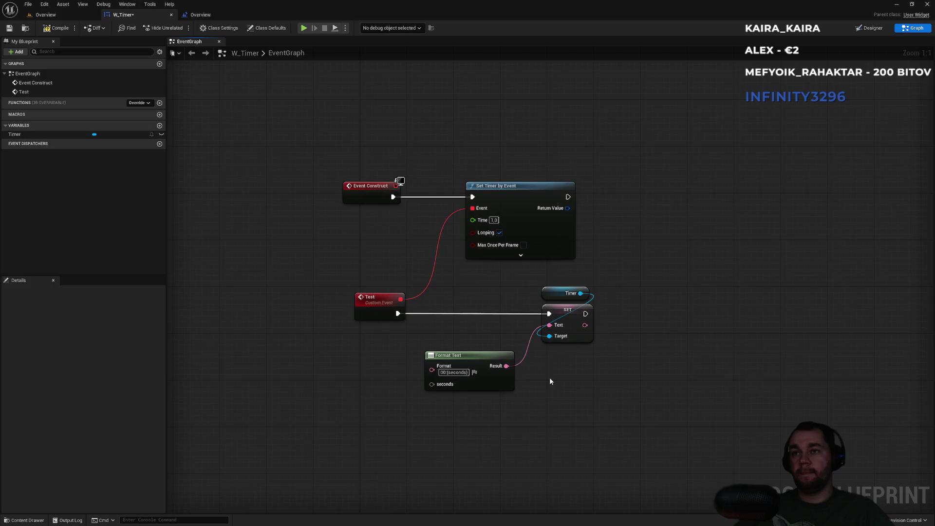
left_click_drag(450, 394, 505, 389)
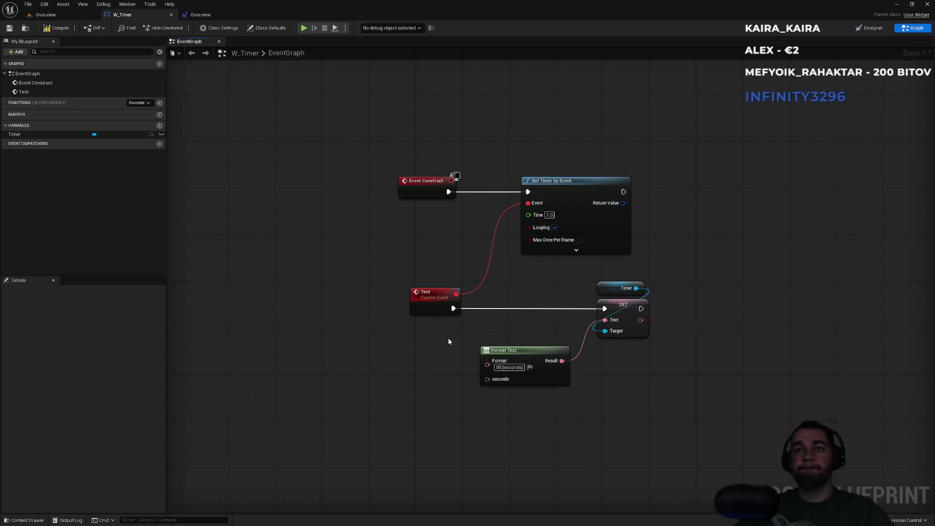
left_click(435, 302)
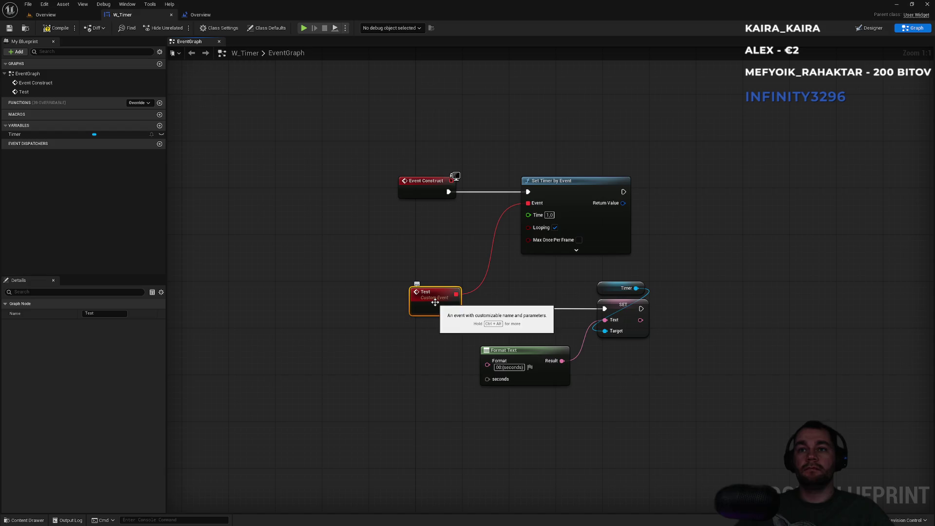
left_click(458, 359)
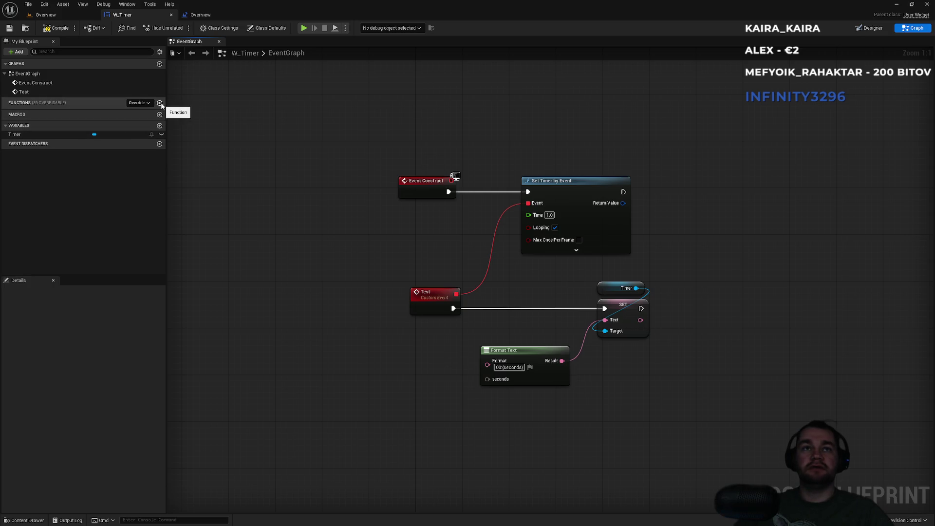
Collapse the Format Text, SET and Timer nodes into a new function named UpdateTimer
mouse_move(652, 281)
left_mouse_down()
mouse_move(492, 432)
mouse_move(529, 390)
left_mouse_up()
right_click(530, 353)
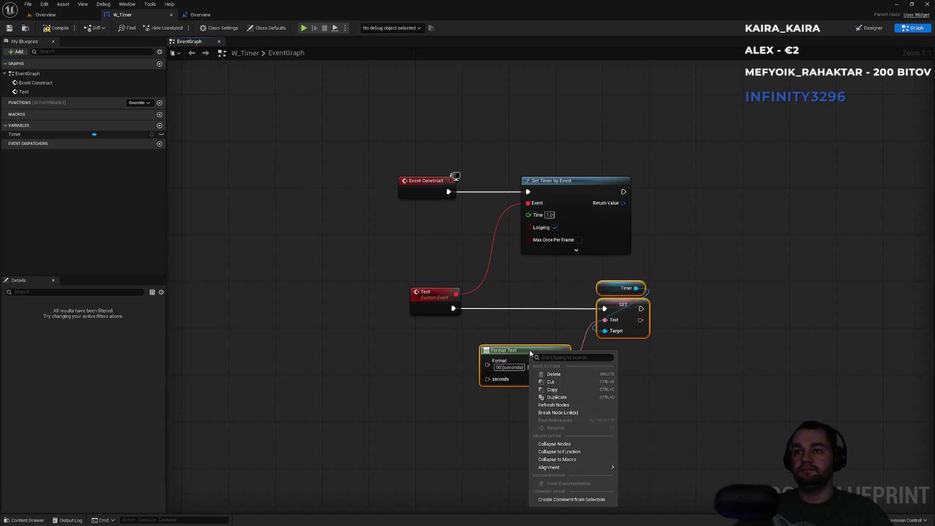
left_click(571, 452)
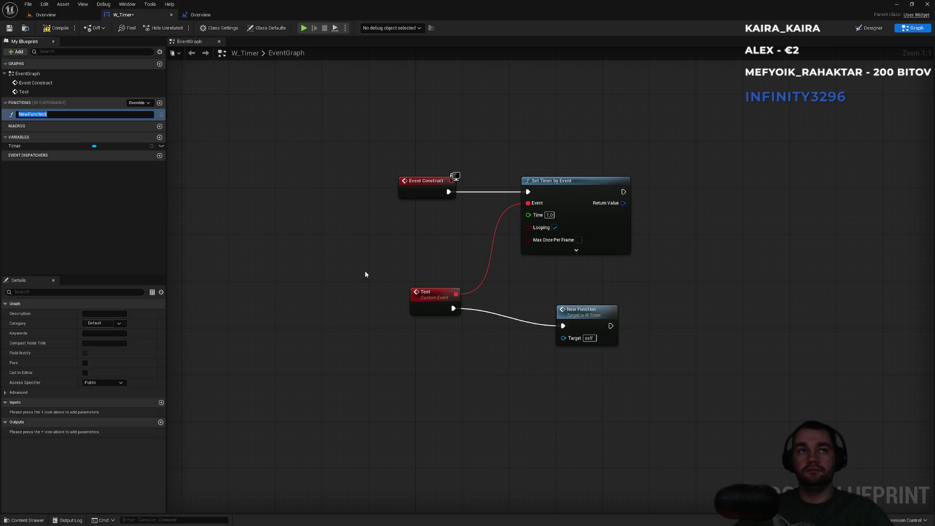
type("Upda")
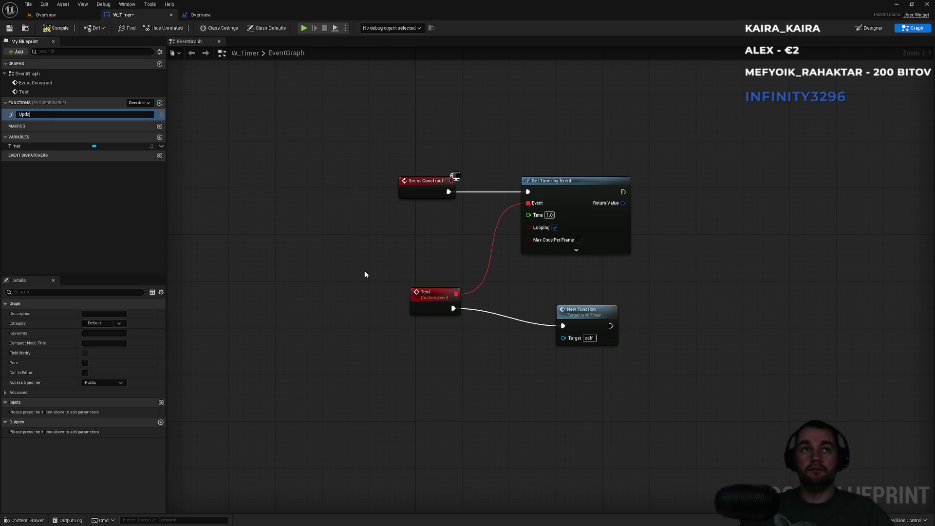
type("teTimer")
key("Return")
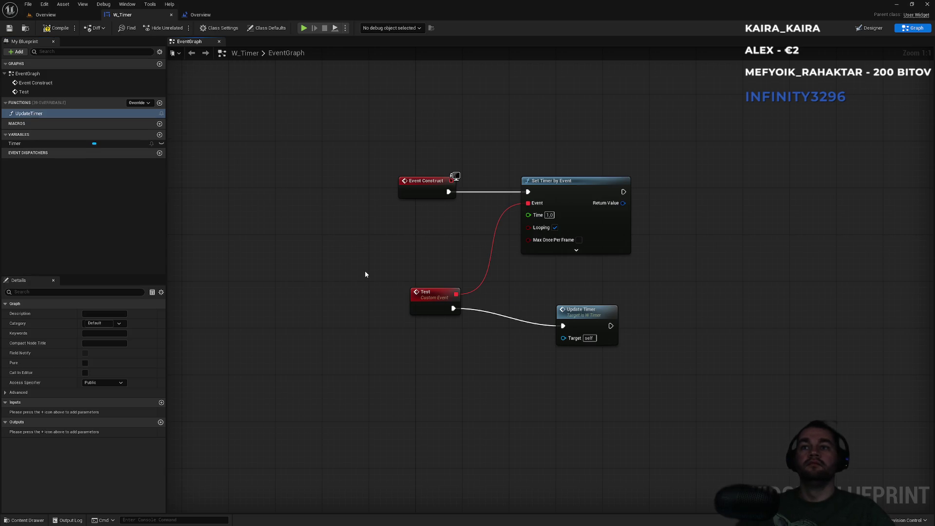
left_click_drag(598, 318, 593, 300)
left_click(537, 341)
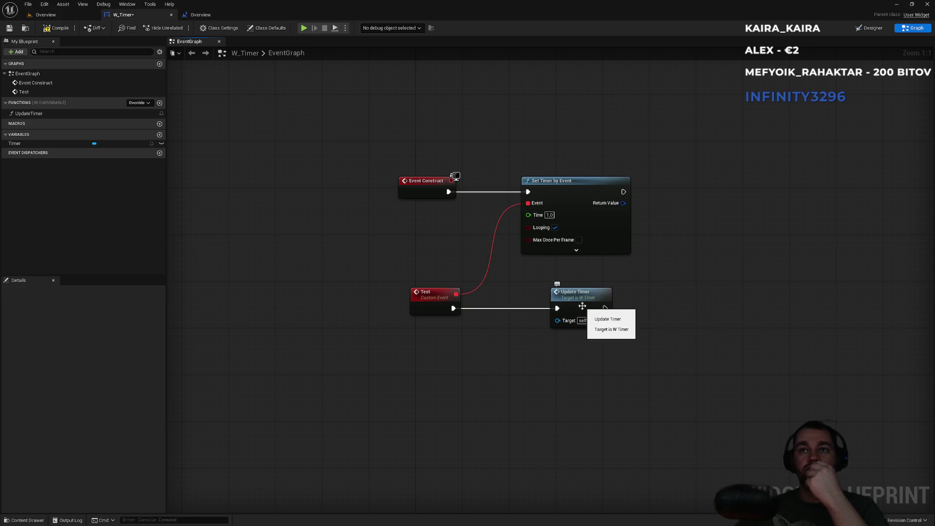
Delete Event Construct, Set Timer by Event and all remaining event graph nodes
mouse_move(374, 141)
left_mouse_down()
mouse_move(483, 203)
mouse_move(652, 259)
left_mouse_up()
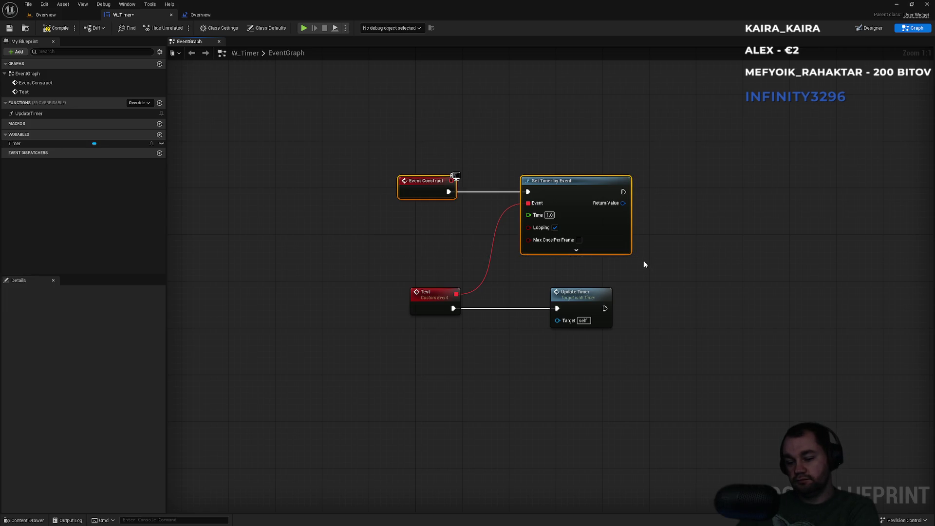
key("Delete")
mouse_move(401, 247)
left_mouse_down()
mouse_move(478, 341)
mouse_move(607, 342)
left_mouse_up()
key("Delete")
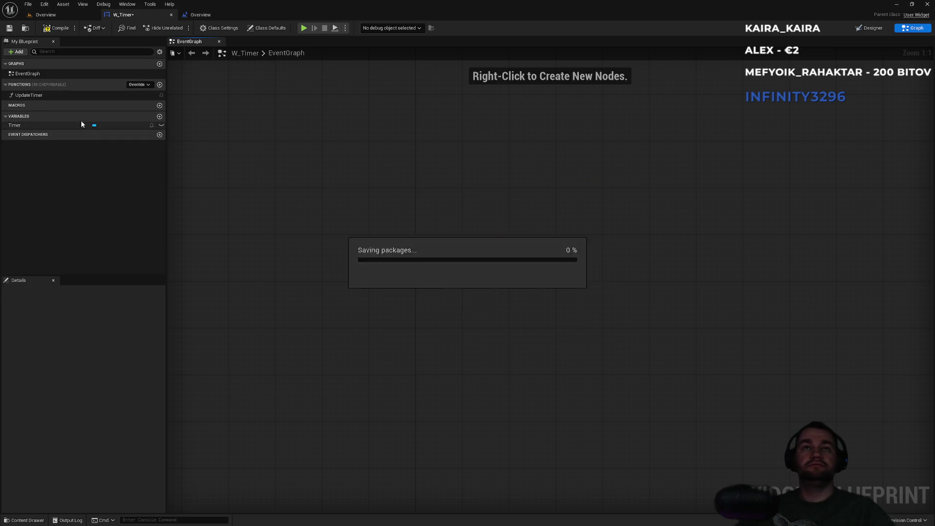
Give the UpdateTimer function a new Integer input named Seconds
left_click(38, 96)
double_click(37, 98)
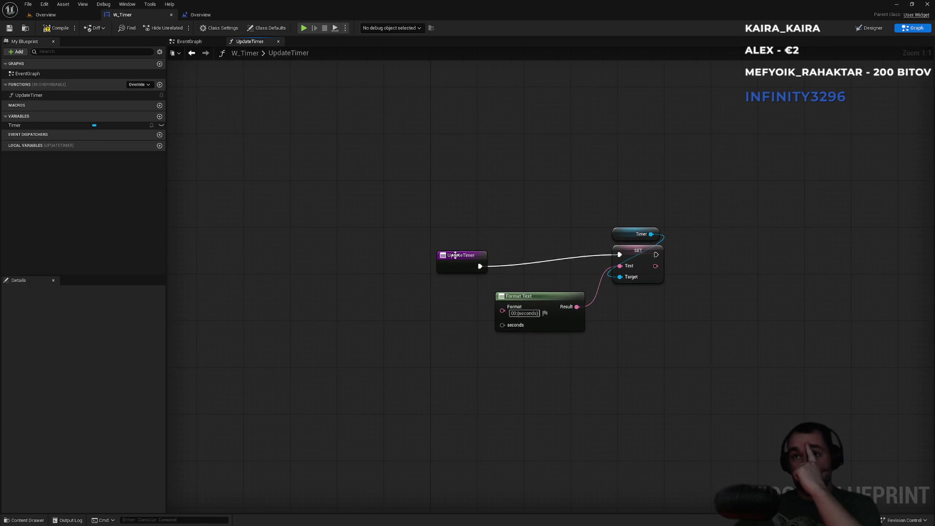
left_click(477, 246)
left_click(595, 211)
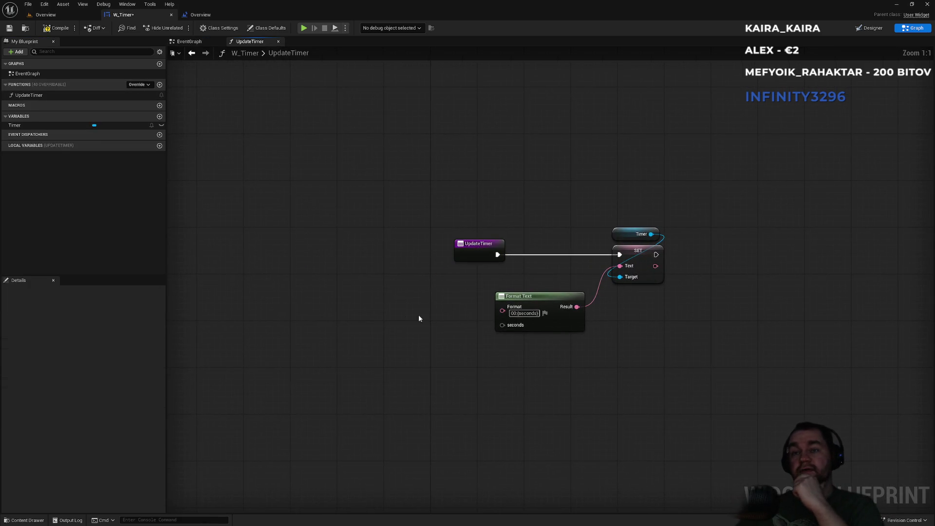
left_click(476, 250)
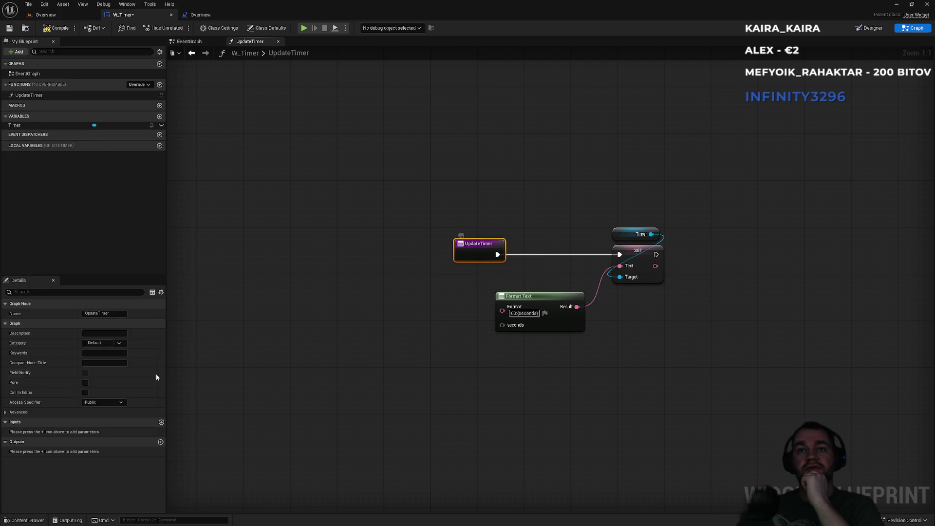
left_click(161, 422)
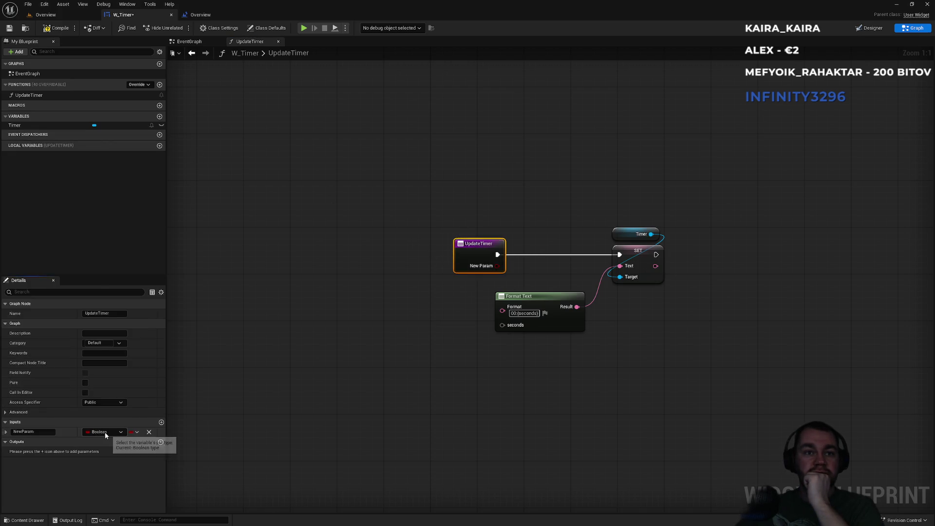
left_click(104, 431)
left_click(104, 309)
left_click(43, 432)
double_click(44, 432)
type("conds")
key("Return")
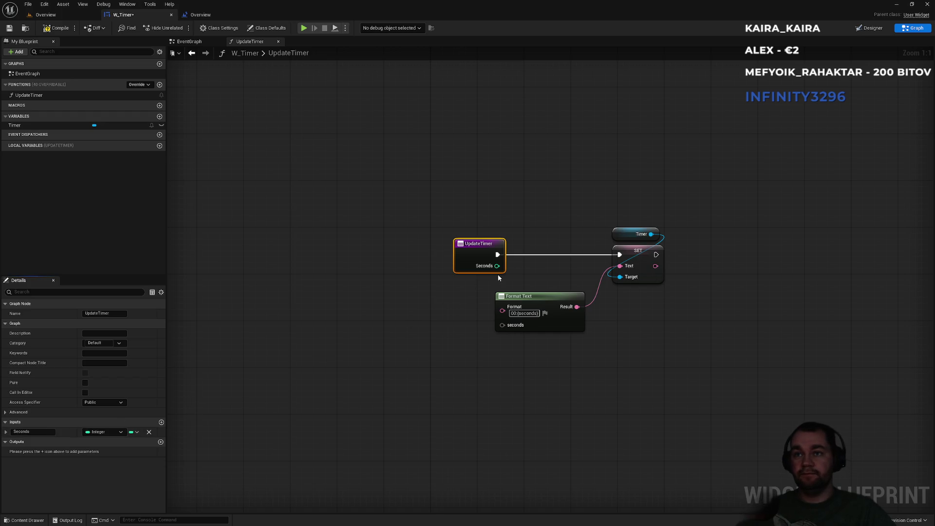
Wire Seconds into Format Text's seconds pin and set its default value to 25
left_click_drag(510, 327, 509, 327)
left_click_drag(485, 254, 450, 254)
left_click(479, 202)
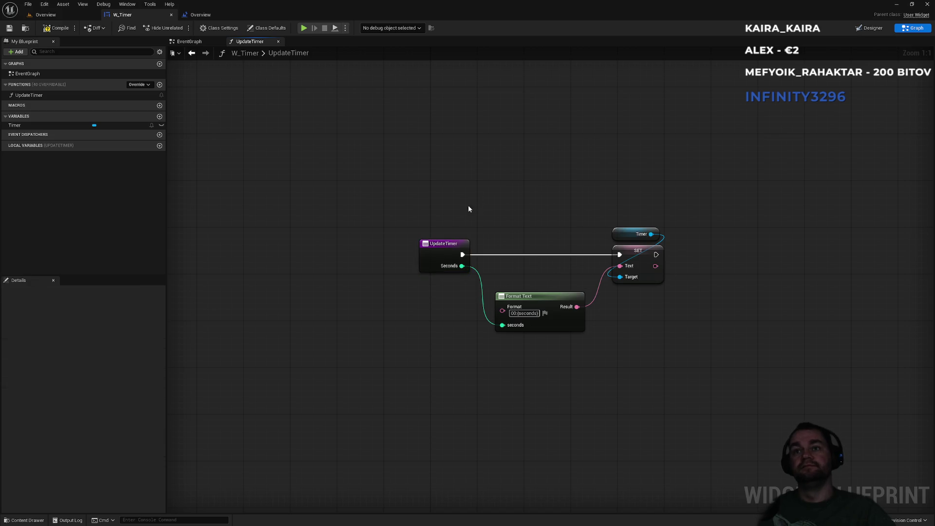
left_click(36, 125)
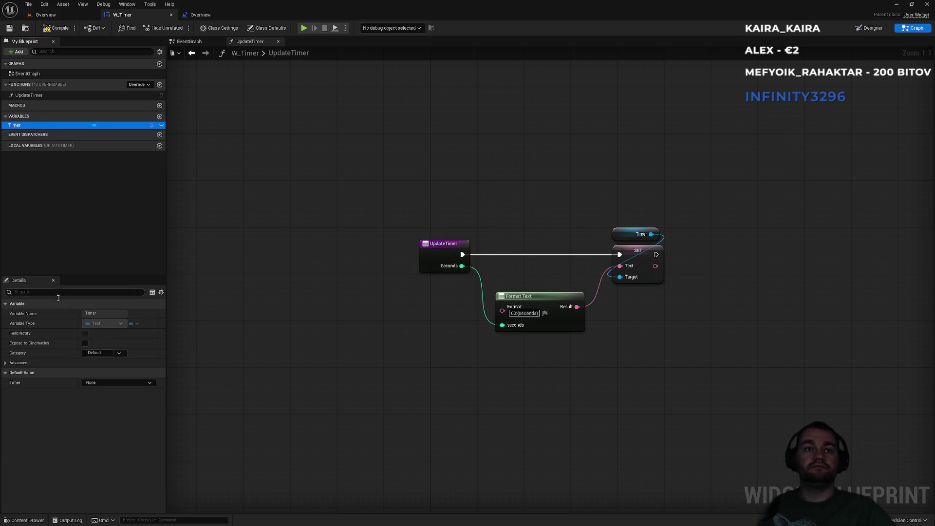
left_click(454, 258)
left_click(6, 431)
left_click(87, 442)
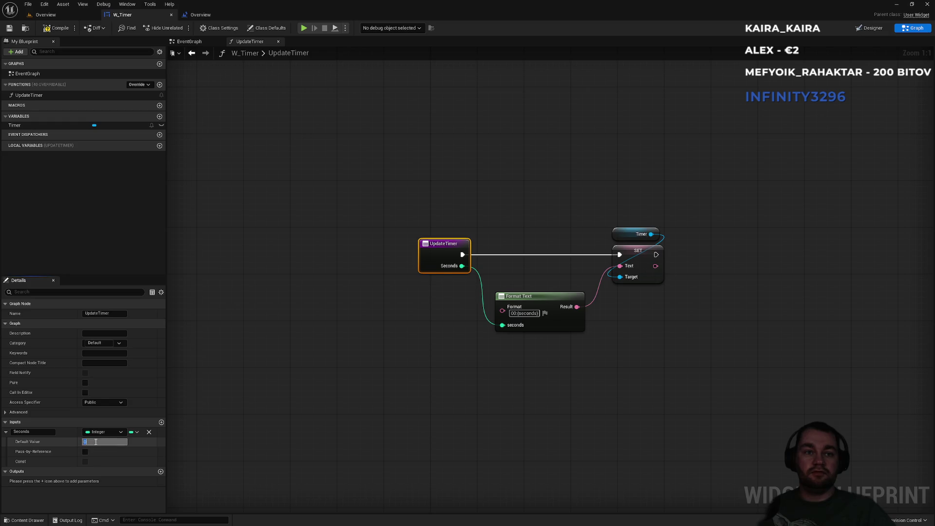
type("25")
key("Return")
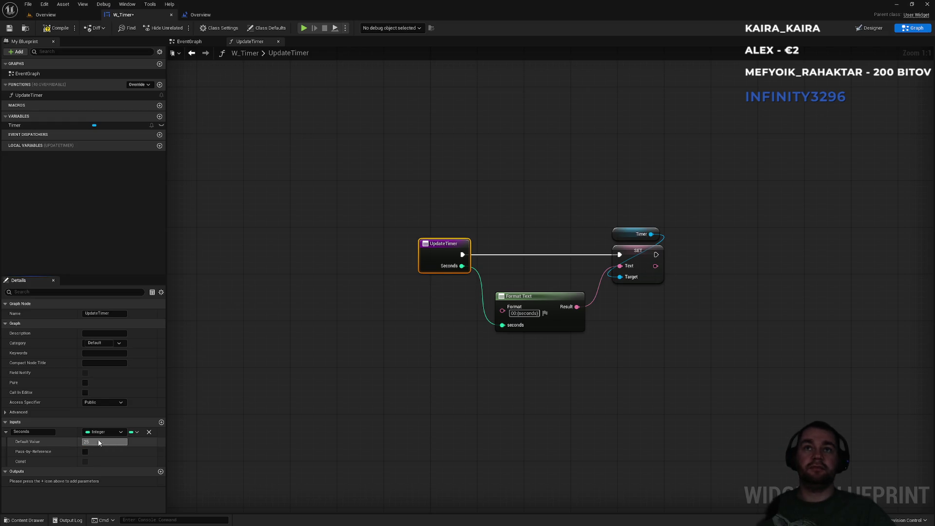
left_click(202, 15)
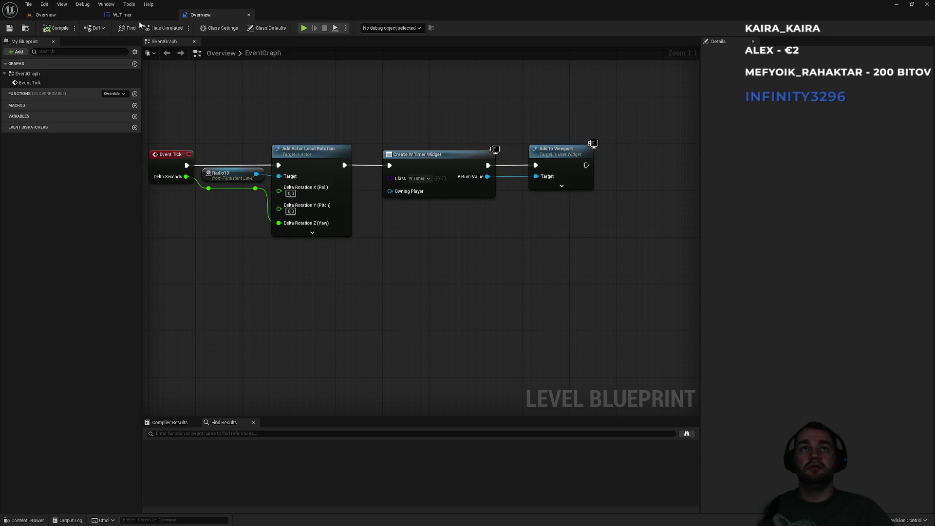
Play-test the level in the editor with Alt+P, move forward briefly, then stop the session
left_click(123, 14)
left_click(65, 16)
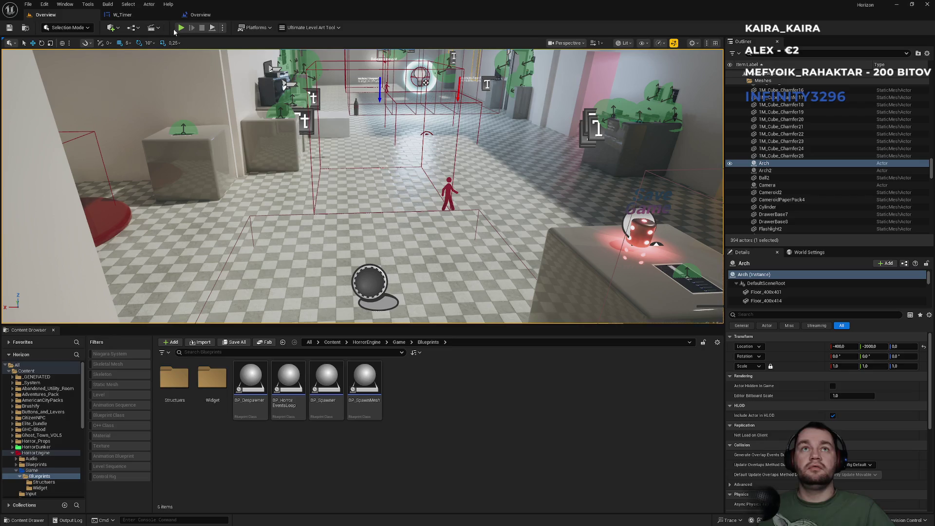
left_click(222, 28)
key("Escape")
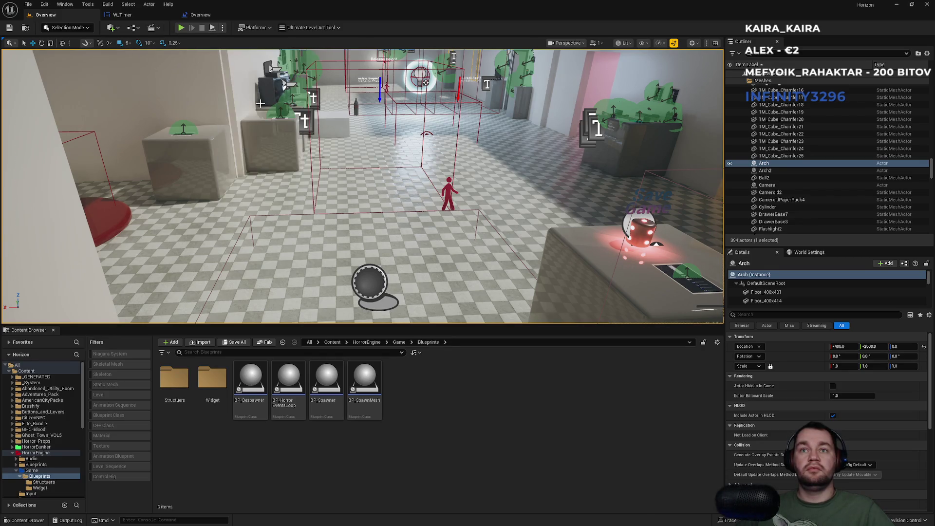
key("alt+p")
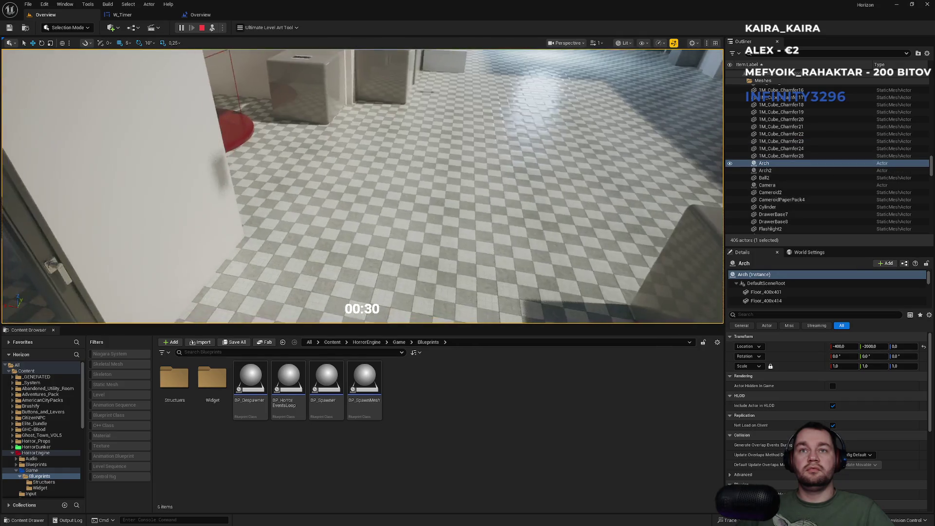
key("w")
key("w")
key("Escape")
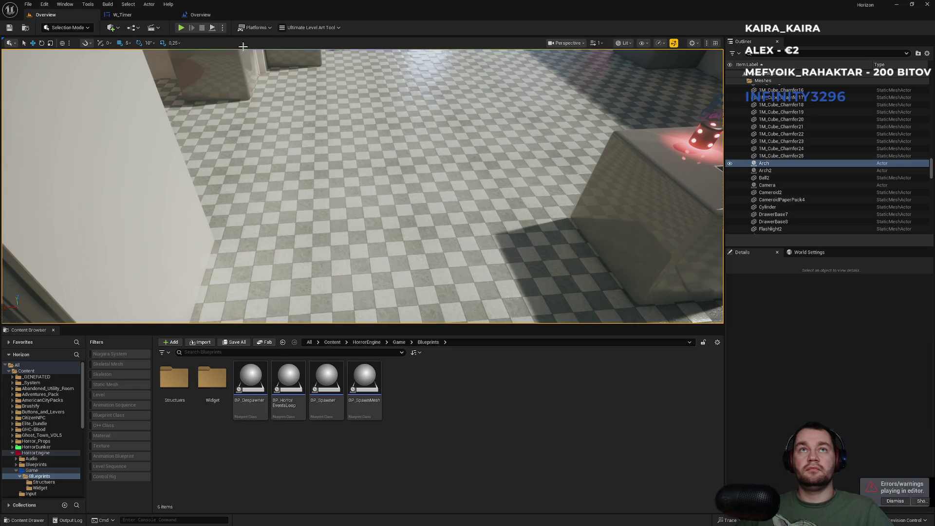
left_click(122, 14)
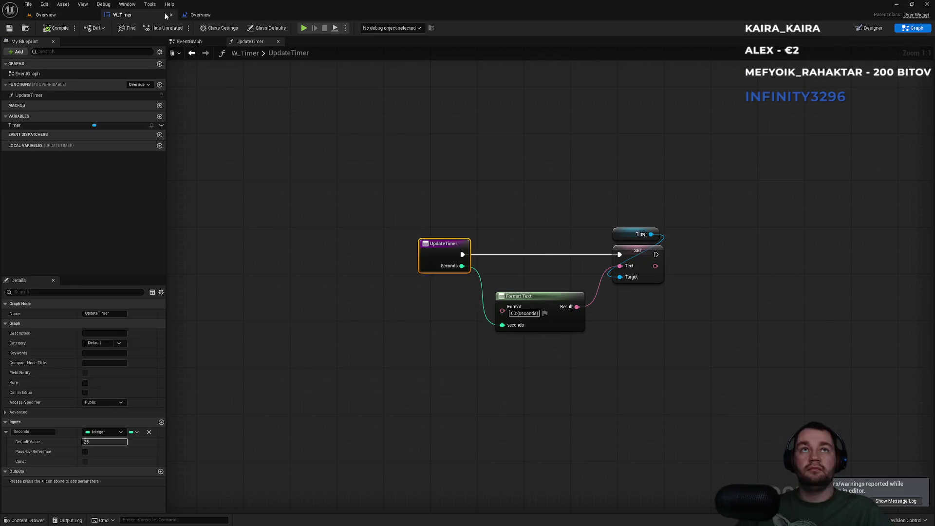
Add a SetText (Text) node targeting Timer and feed it Format Text's result
left_click(200, 14)
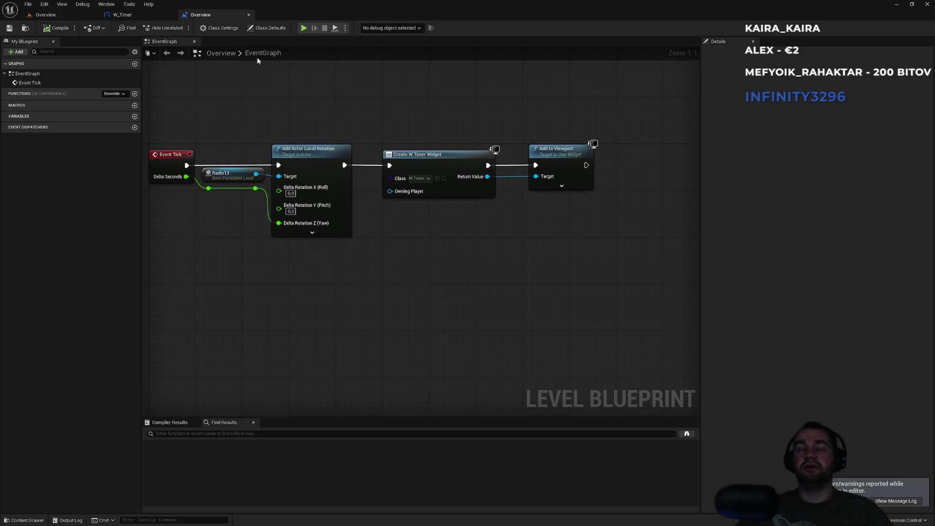
left_click(152, 16)
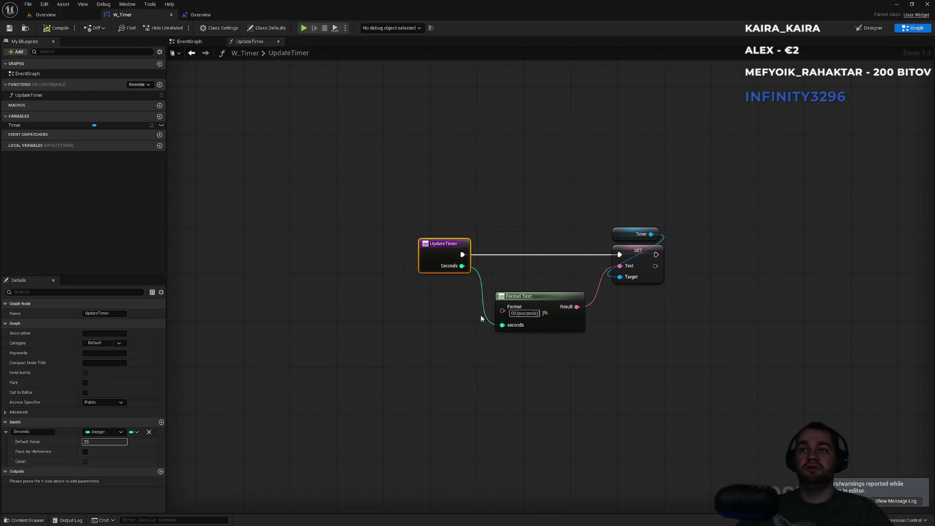
mouse_move(650, 234)
left_mouse_down()
mouse_move(727, 256)
mouse_move(621, 277)
left_mouse_up()
left_click(599, 207)
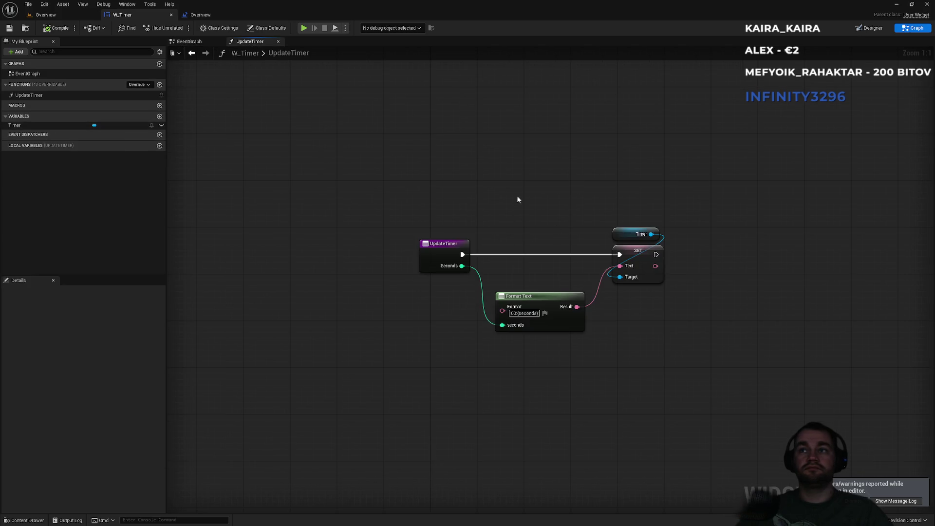
left_click_drag(650, 234, 711, 263)
type("set")
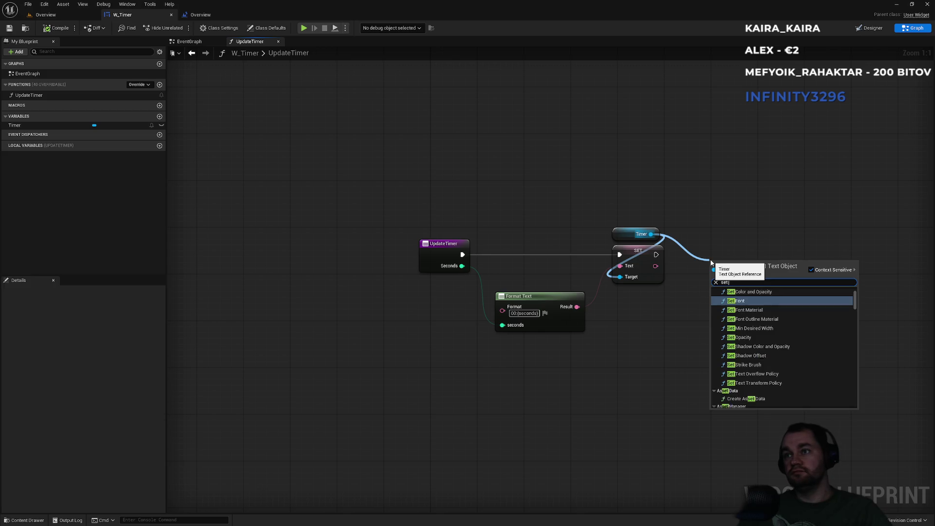
type(" text")
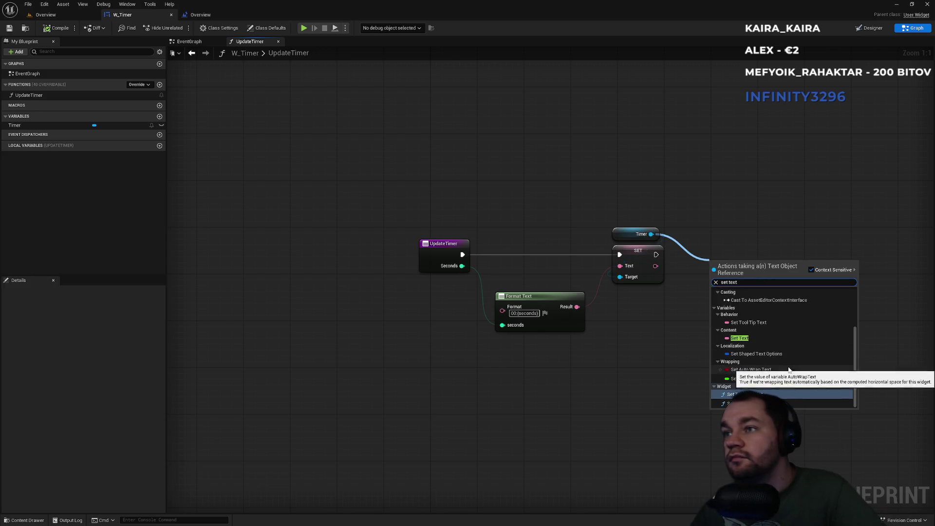
left_click(760, 395)
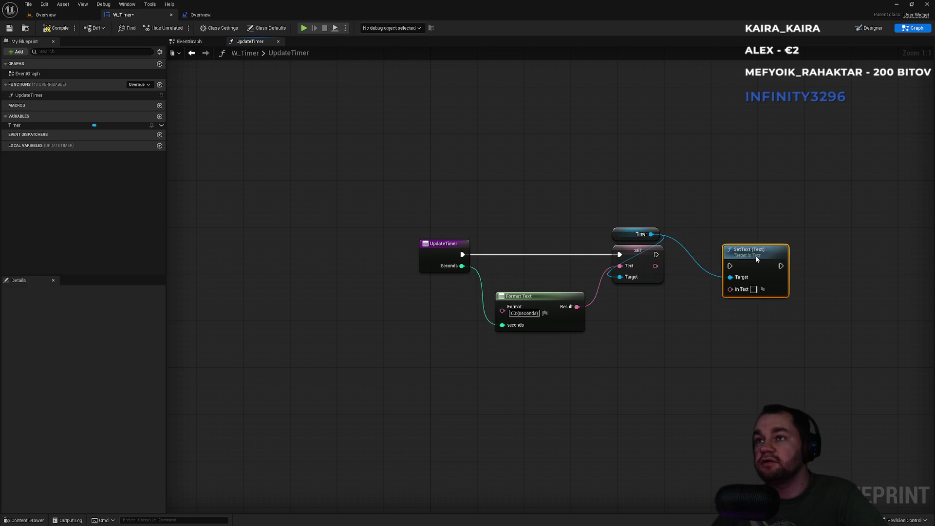
left_click_drag(585, 308, 730, 289)
Delete the old SET node, wire UpdateTimer's execution into SetText, tidy the nodes and save
left_click_drag(672, 267, 638, 281)
key("Delete")
mouse_move(730, 266)
left_mouse_down()
mouse_move(485, 267)
mouse_move(463, 255)
mouse_move(732, 252)
mouse_move(714, 246)
left_mouse_up()
left_click(701, 213)
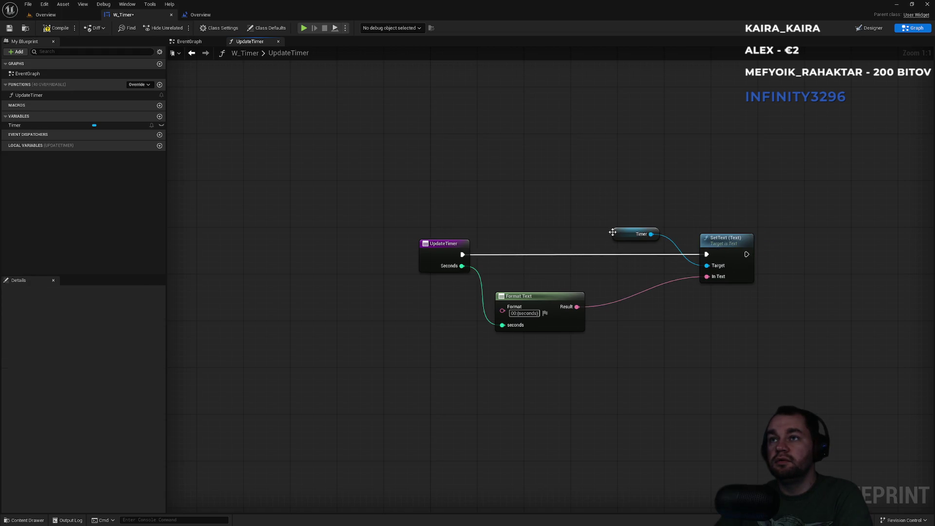
left_click_drag(613, 233, 694, 224)
left_click_drag(706, 184, 723, 243)
left_click_drag(723, 243, 617, 244)
left_click(548, 276)
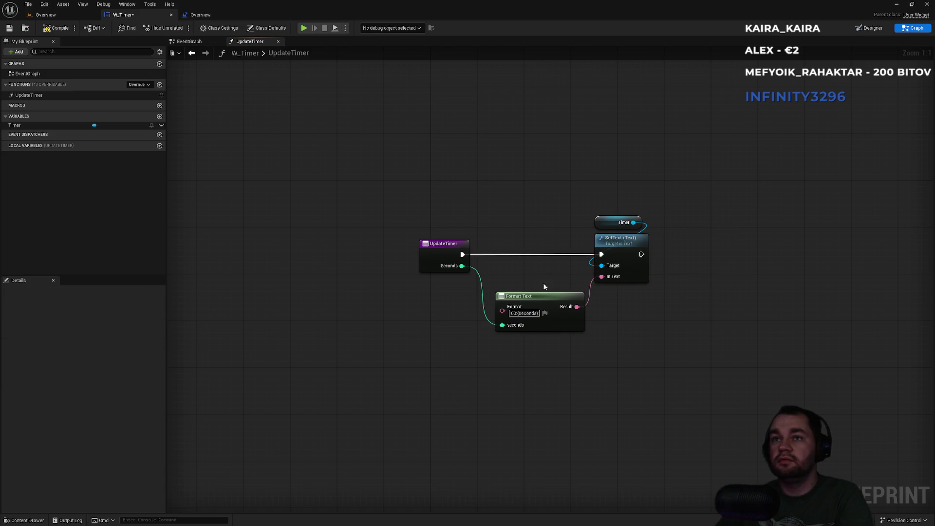
left_click_drag(526, 299, 522, 291)
left_click(512, 273)
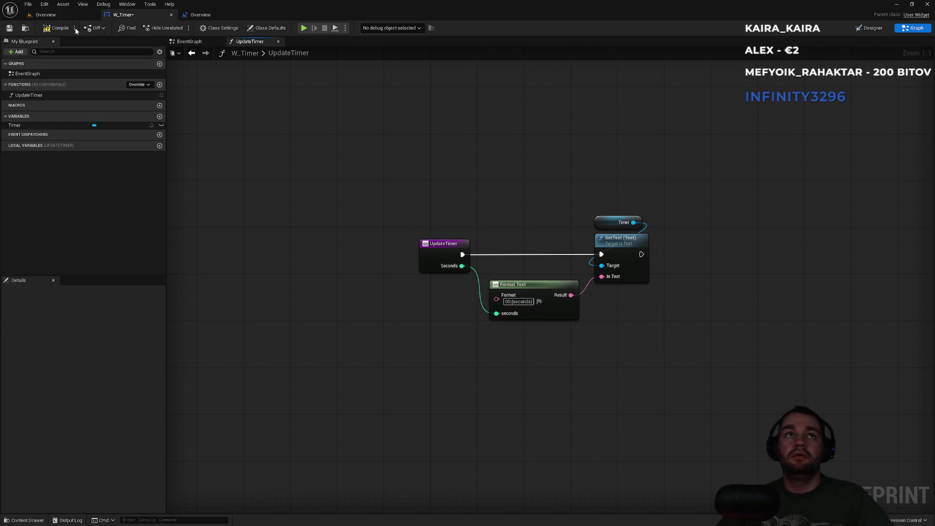
key("ctrl+s")
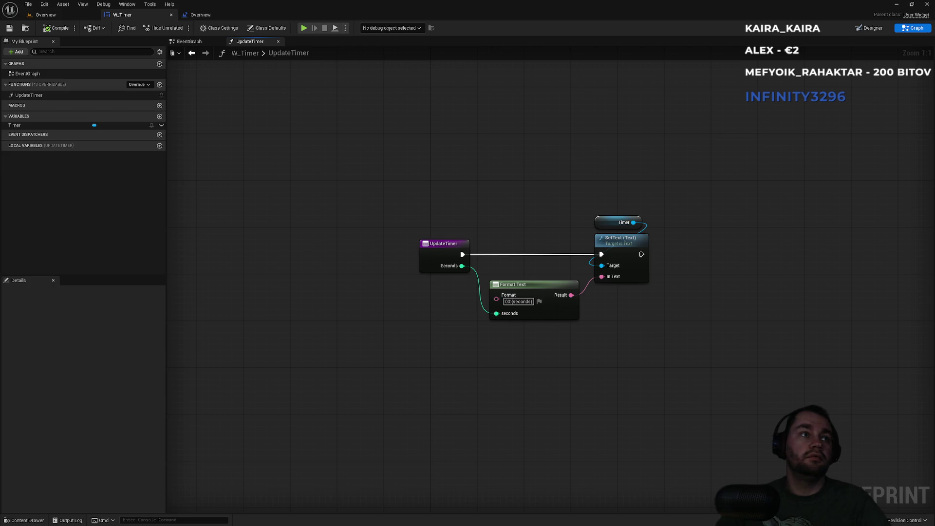
left_click(46, 14)
left_click(223, 27)
left_click(262, 104)
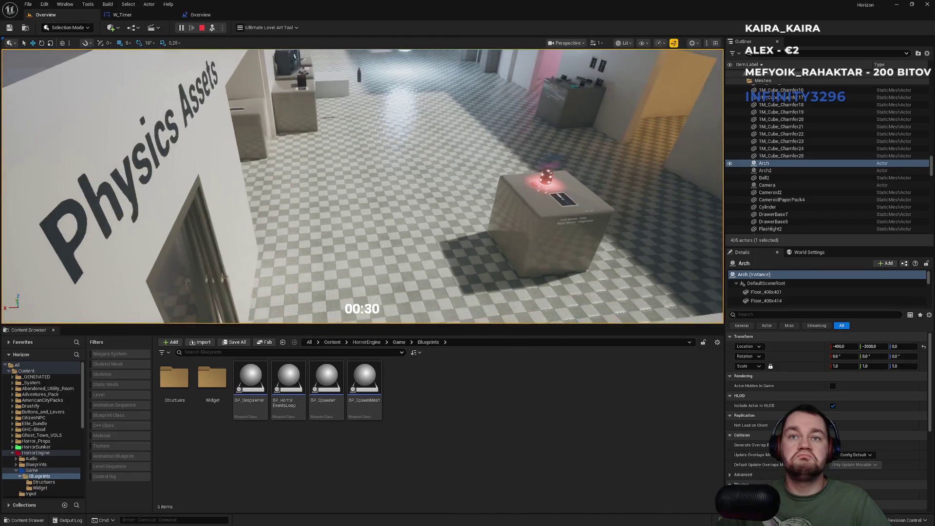
key("Escape")
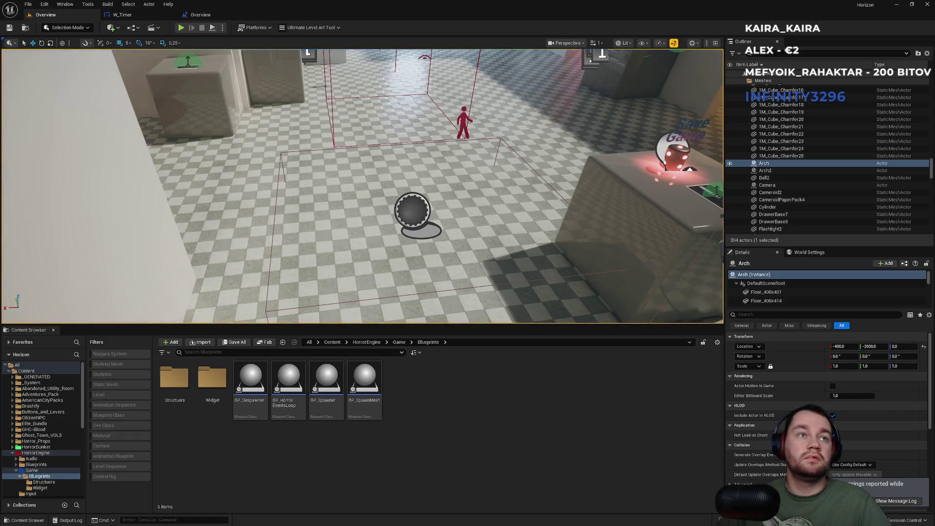
left_click(200, 14)
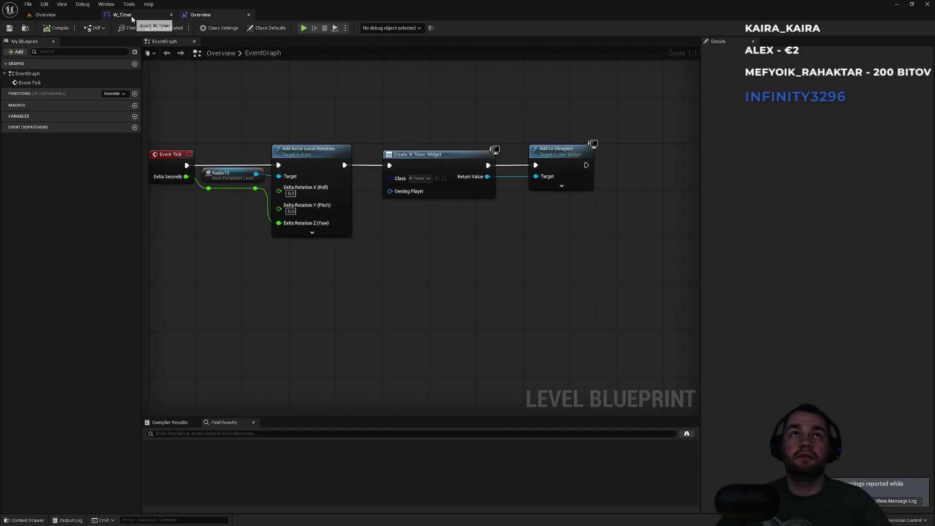
left_click(131, 16)
mouse_move(426, 192)
left_mouse_down()
mouse_move(549, 282)
mouse_move(616, 351)
left_mouse_up()
left_click(437, 212)
left_click_drag(437, 212, 697, 335)
left_click(374, 225)
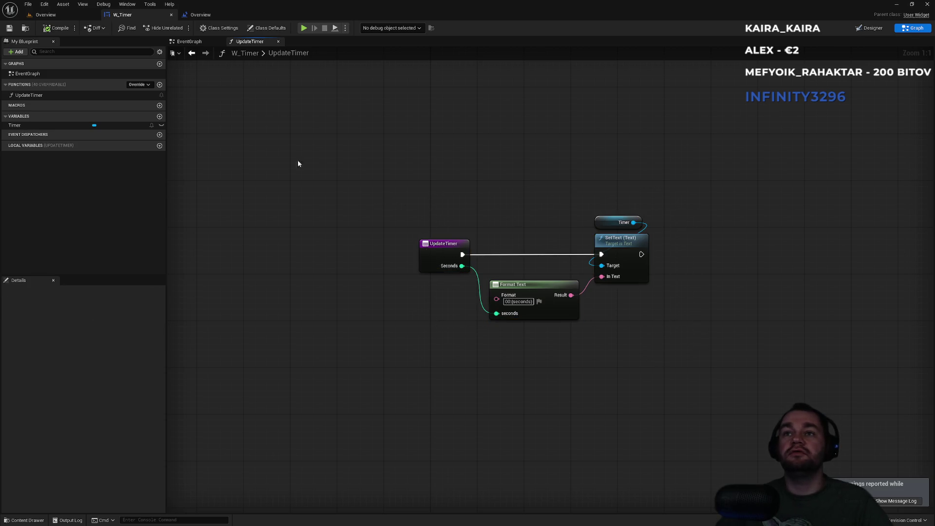
left_click(189, 42)
Add an Event Construct node to W_Timer's EventGraph and have it call Update Timer
right_click(415, 263)
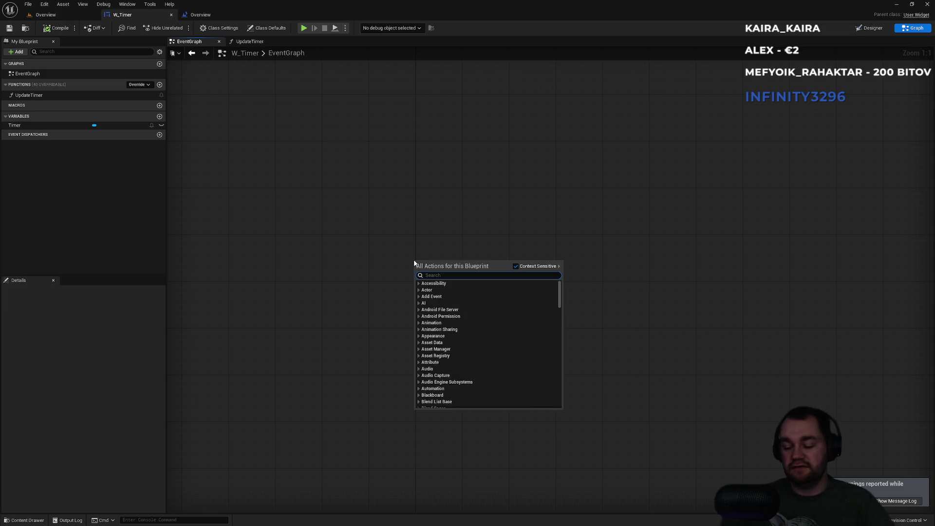
type("con")
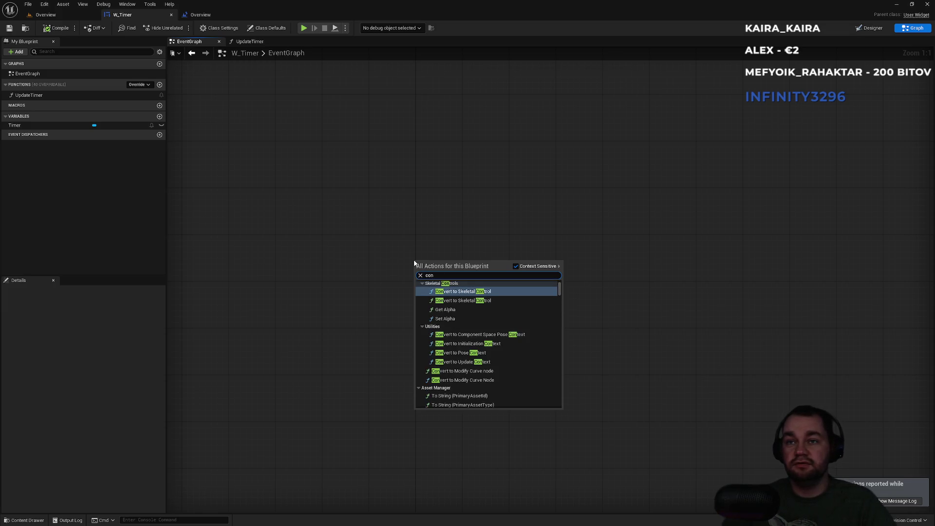
key("BackSpace")
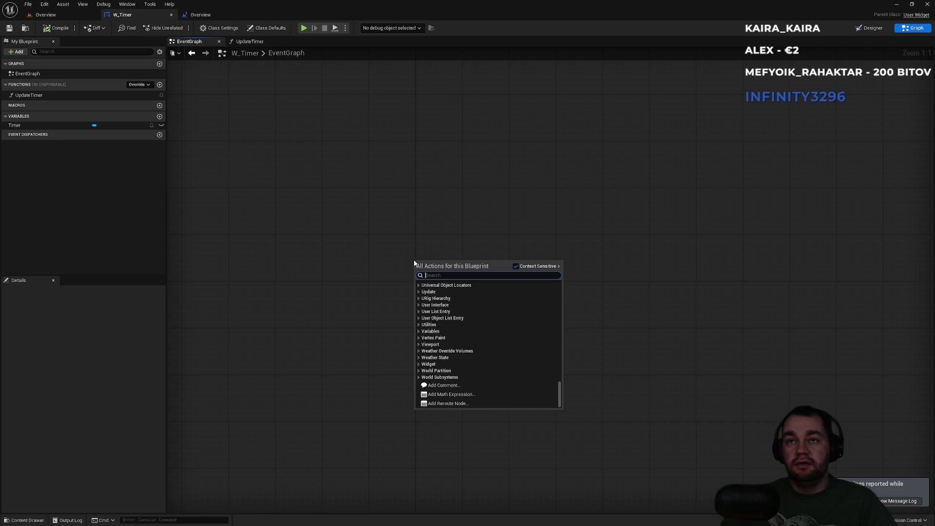
type("constru")
key("Return")
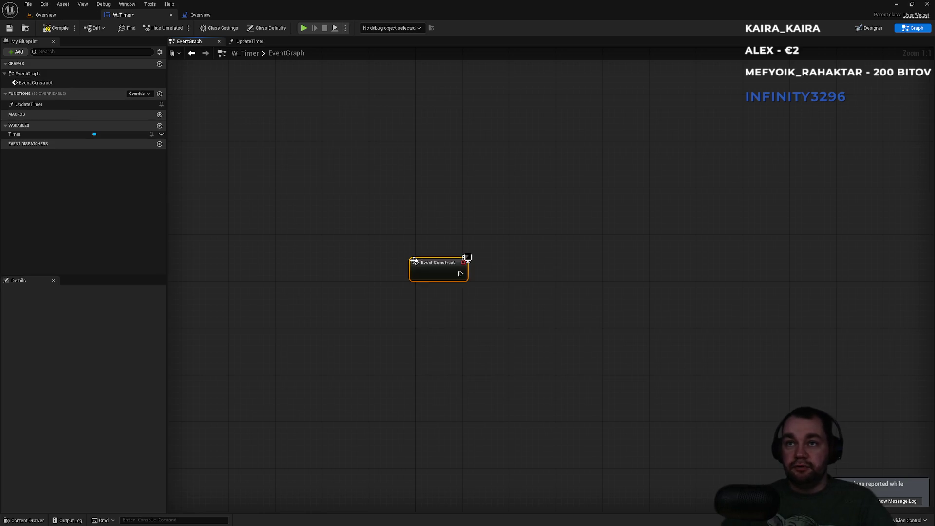
mouse_move(32, 103)
left_mouse_down()
mouse_move(366, 260)
mouse_move(491, 279)
mouse_move(517, 306)
left_mouse_up()
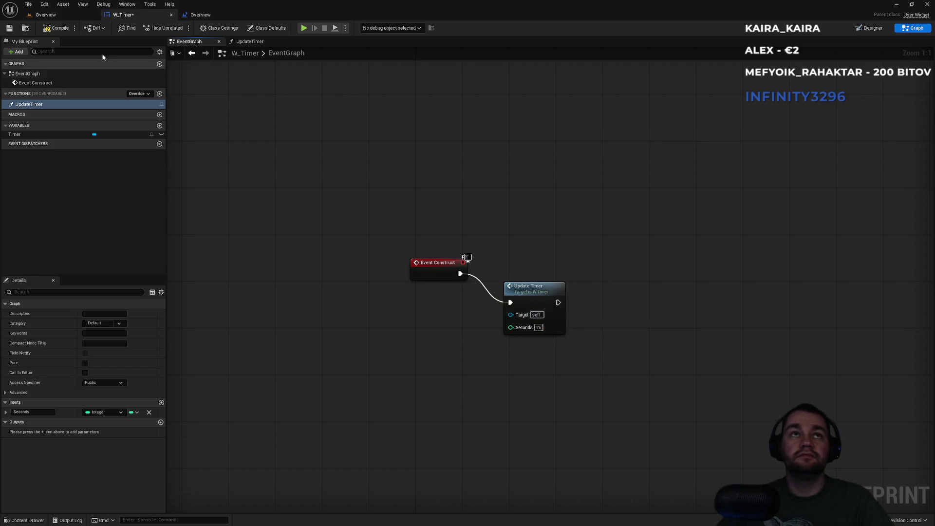
left_click(46, 14)
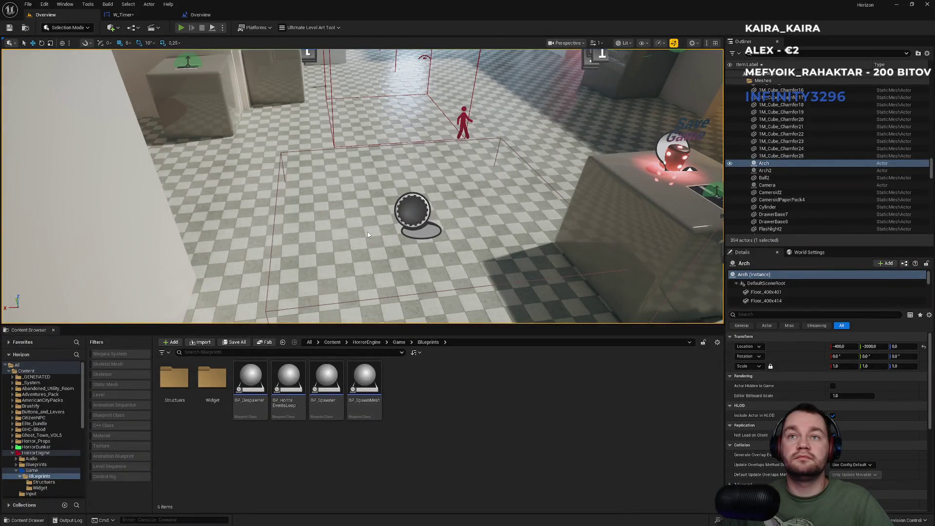
Run a quick Play-in-Editor test of the level and stop it with Esc
key("alt+p")
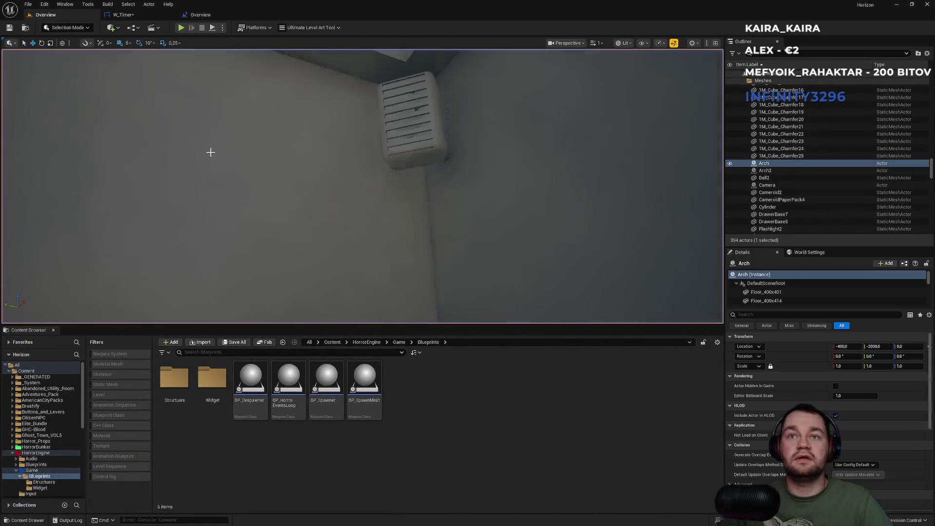
left_click(222, 28)
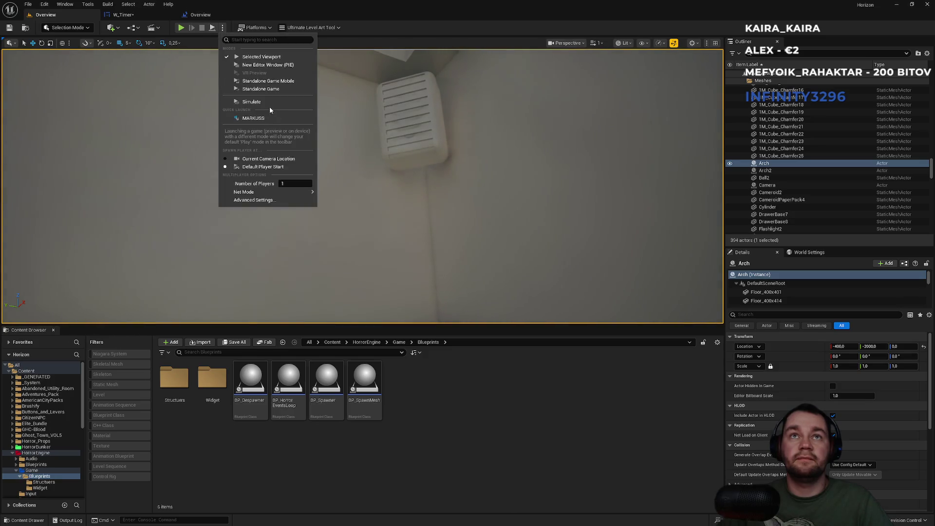
left_click(268, 104)
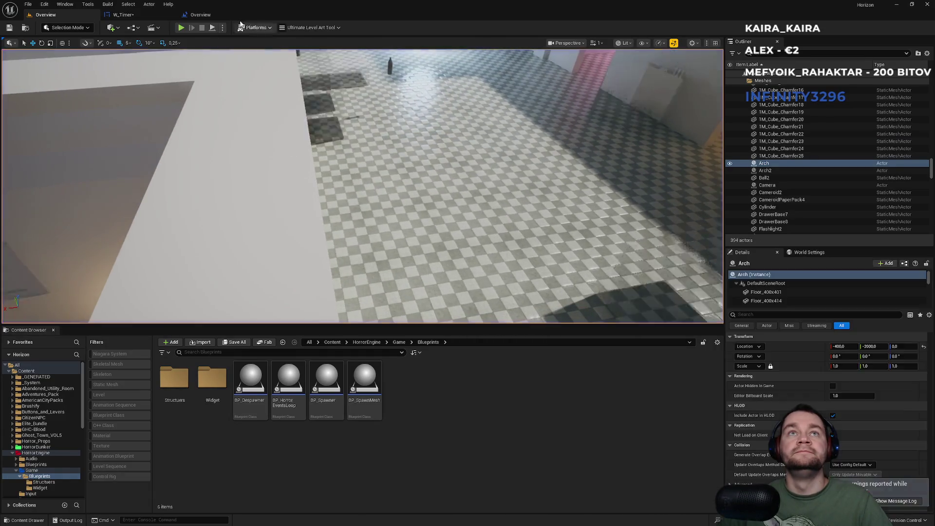
key("Escape")
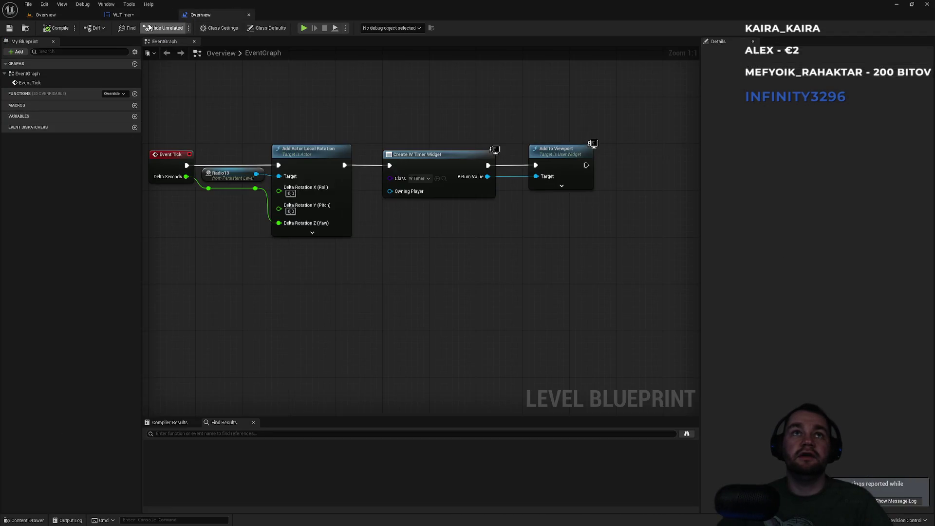
Move the Update Timer node up beside Event Construct in W_Timer's graph
left_click(122, 14)
mouse_move(542, 293)
left_mouse_down()
mouse_move(534, 262)
mouse_move(382, 311)
left_mouse_up()
left_click(341, 273)
Select the spawner in the level and review the W_Timer and level blueprint Event Tick graphs
left_click(76, 16)
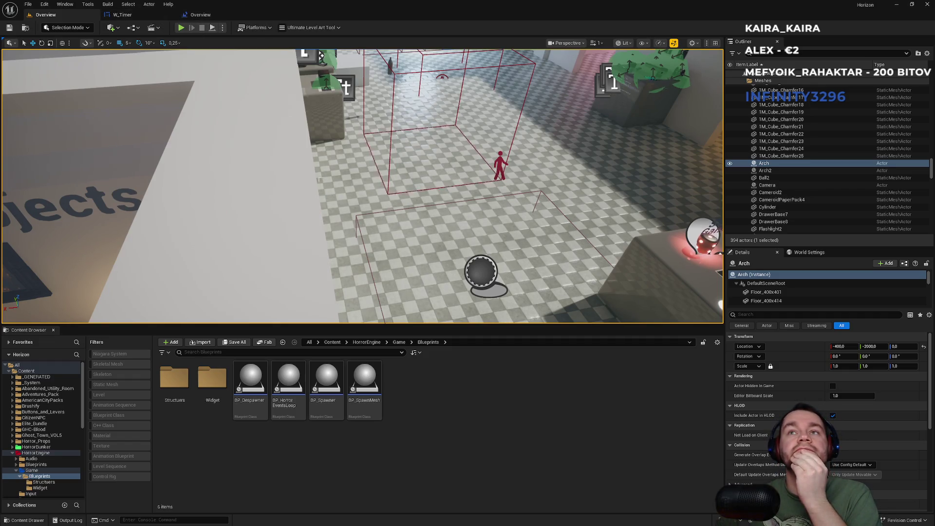
key("f")
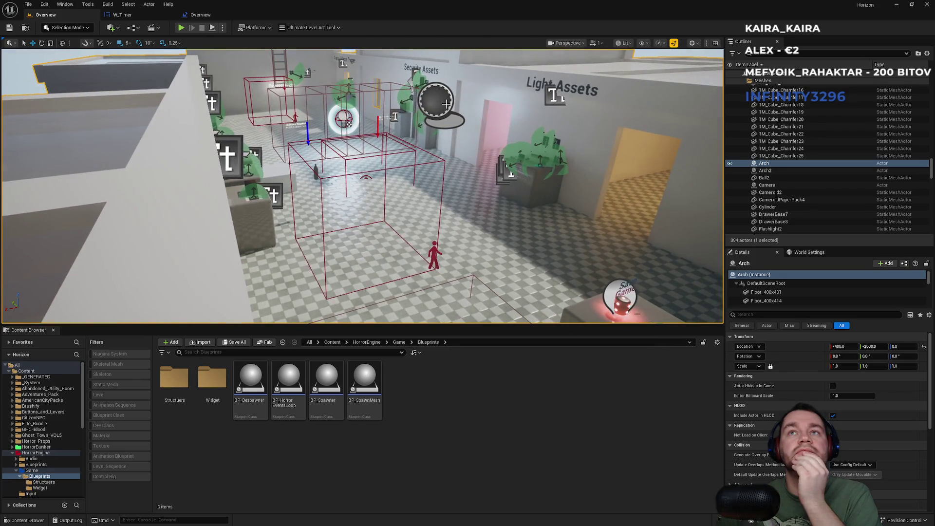
left_click(444, 101)
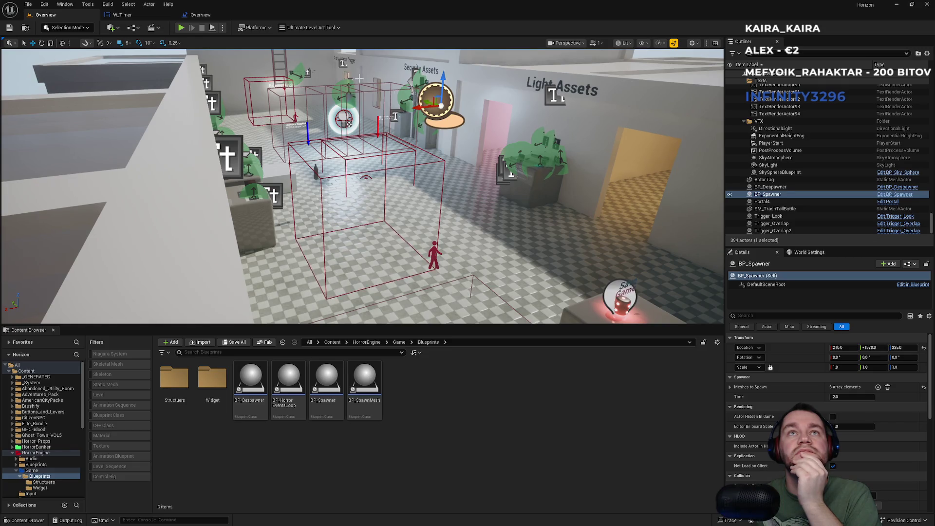
left_click(122, 15)
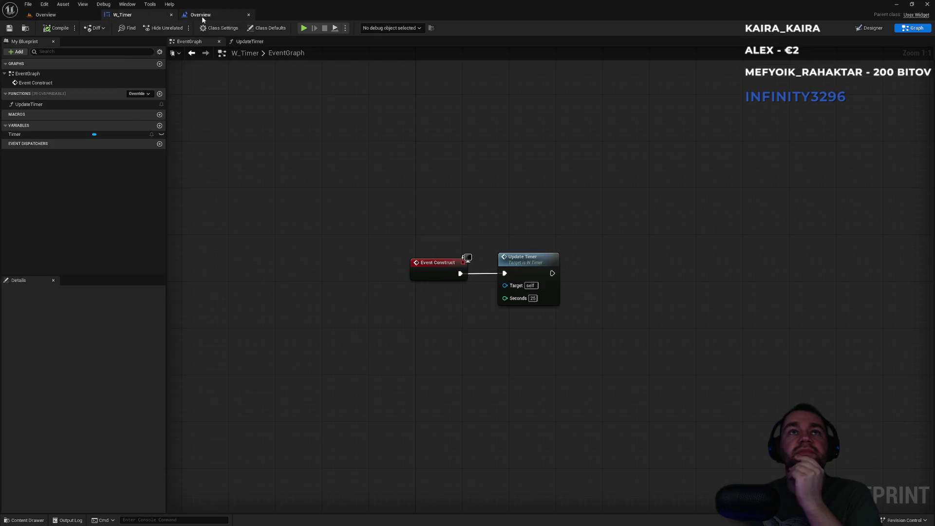
left_click(201, 16)
left_click(188, 15)
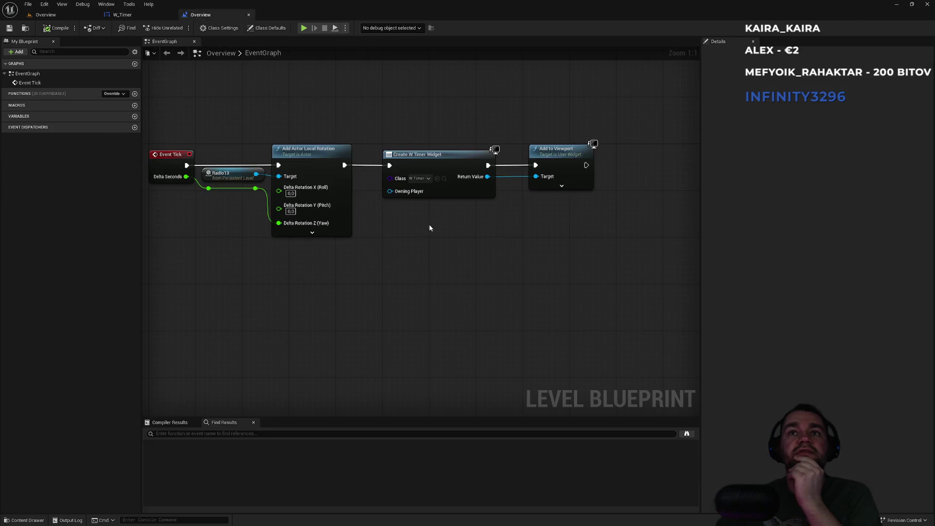
left_click(71, 16)
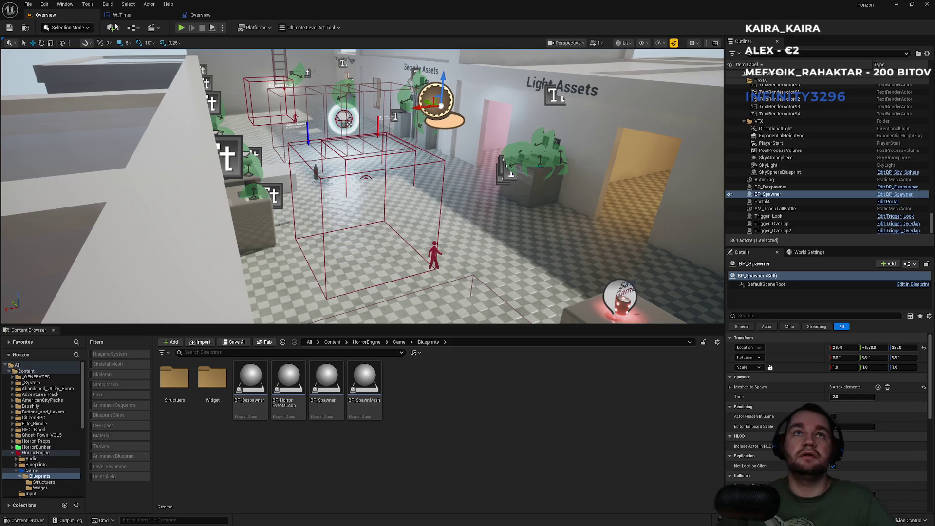
Play-test the level again and stop the session with Esc
left_click(223, 28)
left_click(246, 102)
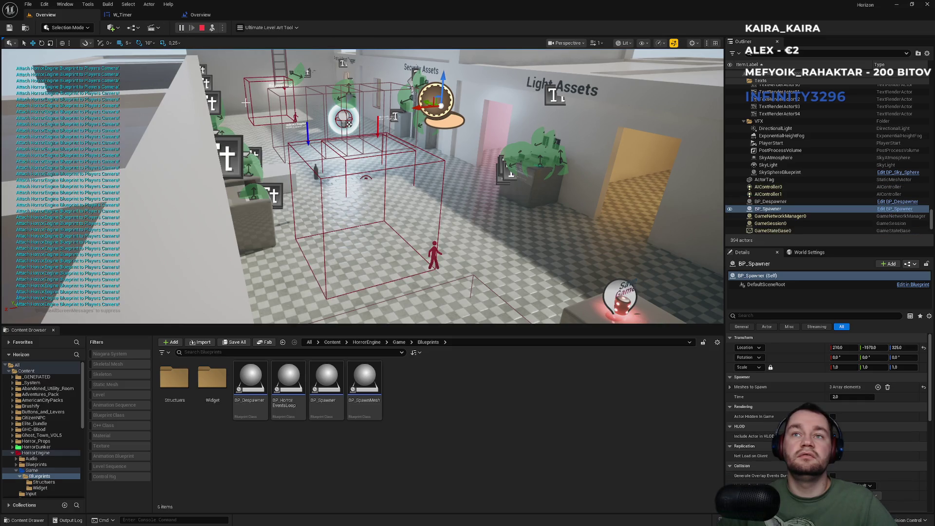
key("Escape")
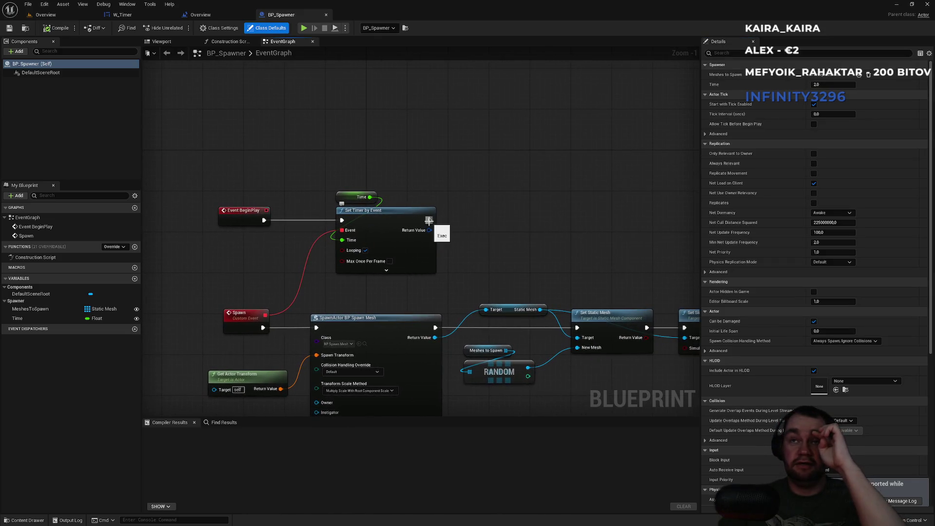
Add a Create Widget node after Set Timer by Event with Class set to W_Timer
left_click_drag(429, 221, 511, 221)
type("create wi")
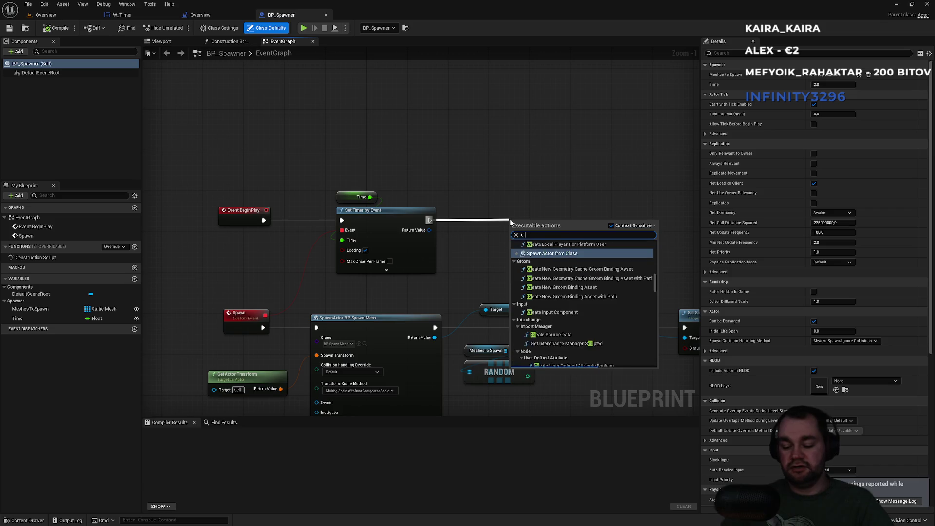
key("Return")
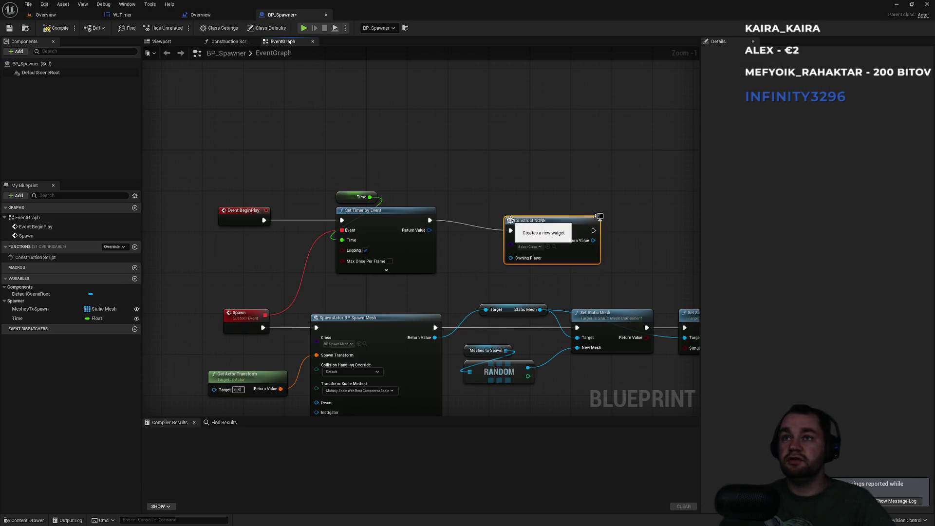
left_click(530, 247)
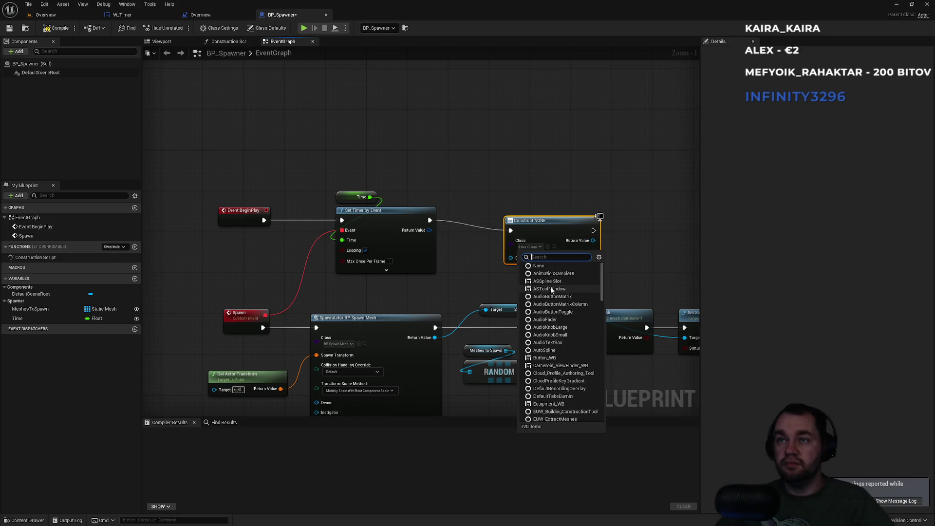
type("Wtimer")
left_click(544, 273)
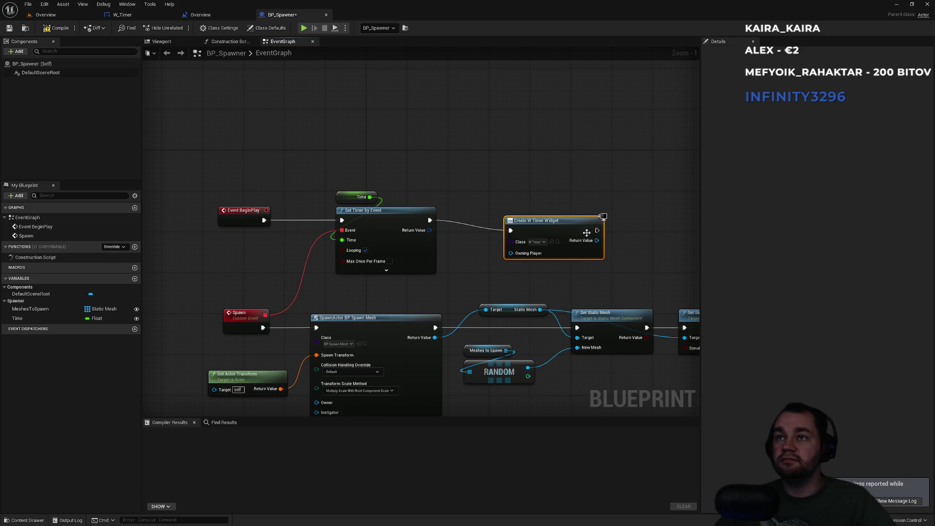
Wire the widget's Return Value into a new Add to Viewport node and align it with Set Timer
left_click_drag(547, 275, 447, 272)
left_click_drag(496, 236, 537, 227)
type("add")
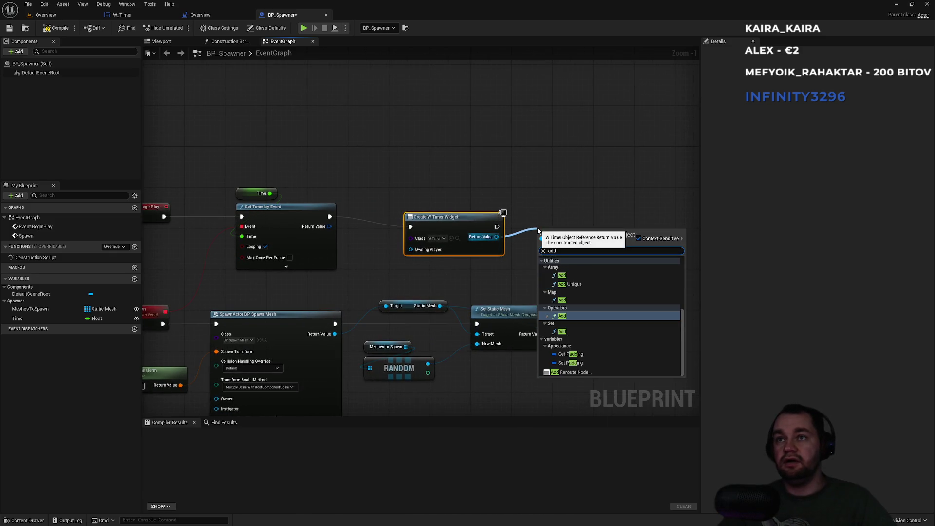
type(" to")
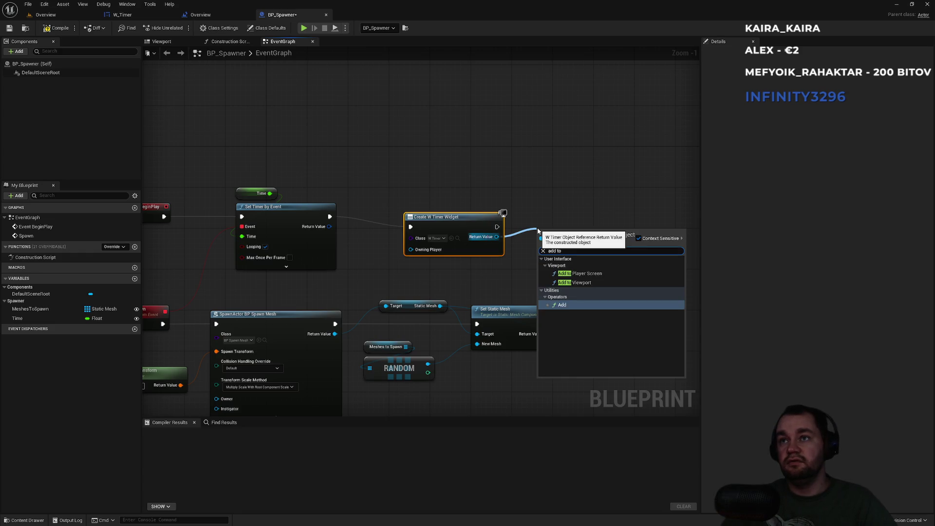
type("v")
key("Return")
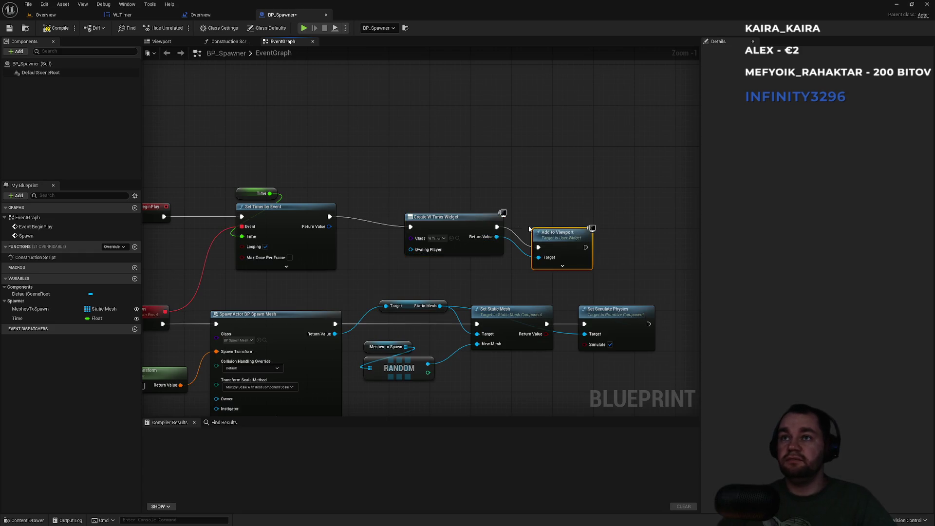
mouse_move(549, 239)
left_mouse_down()
mouse_move(546, 222)
mouse_move(416, 209)
mouse_move(428, 213)
left_mouse_up()
left_click(438, 165)
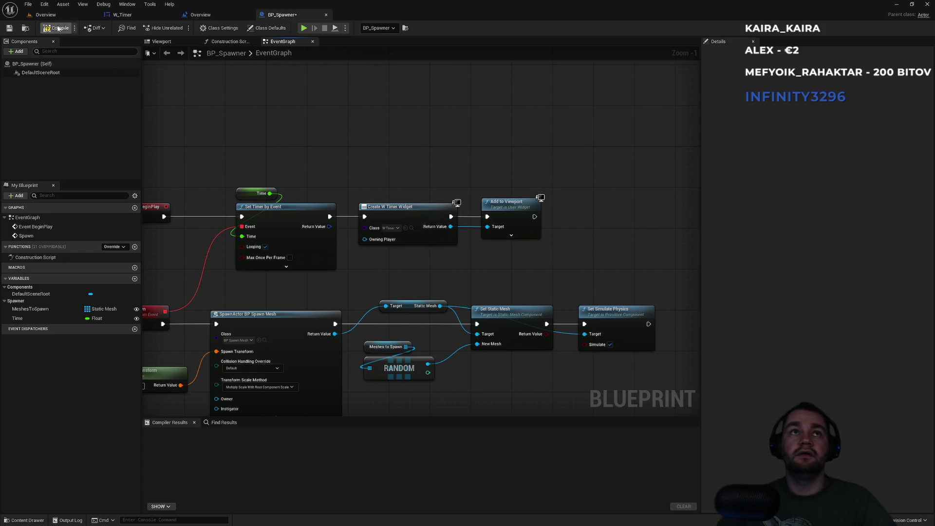
left_click(45, 15)
left_click(223, 28)
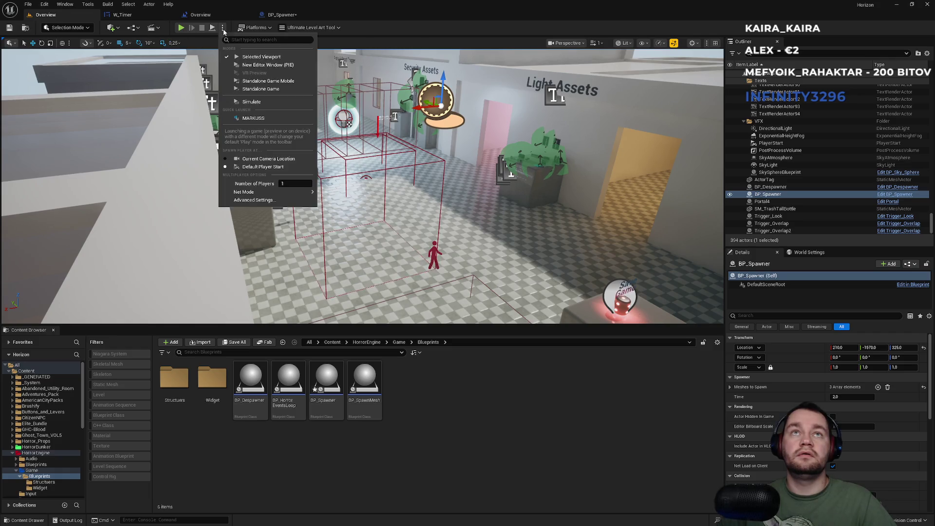
Simulate the level to confirm the 00:25 timer appears on screen, then stop
left_click(262, 102)
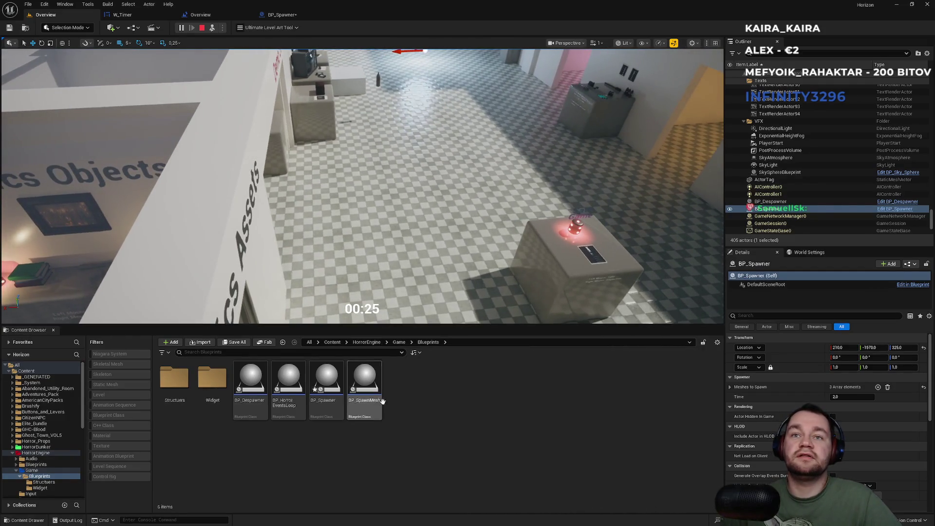
left_click_drag(383, 306, 409, 303)
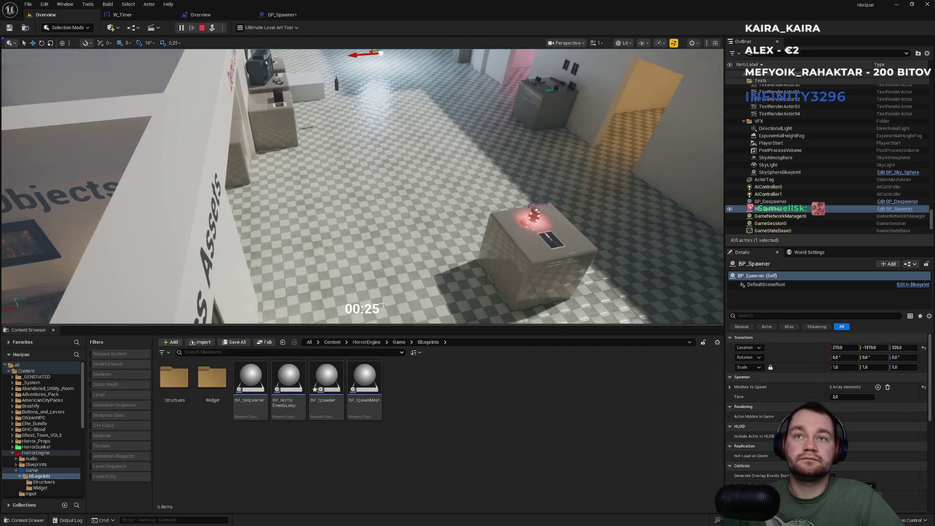
key("Escape")
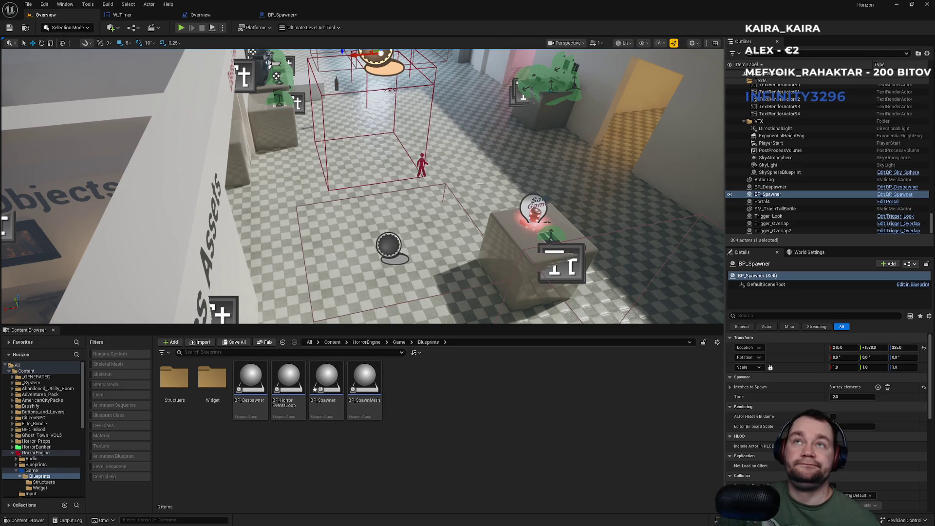
left_click(295, 16)
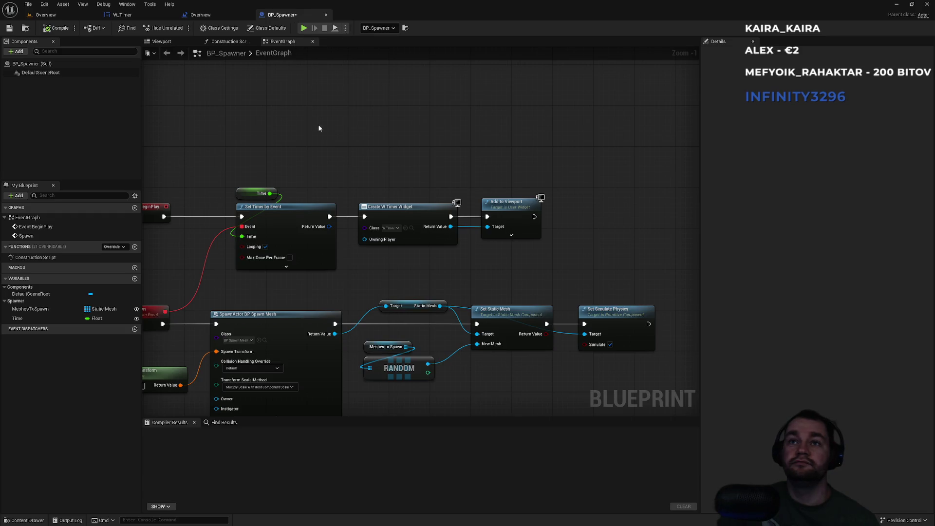
Nudge the Create W Timer Widget and Add to Viewport nodes into line in BP_Spawner's graph
mouse_move(385, 170)
left_mouse_down()
mouse_move(460, 160)
mouse_move(559, 241)
mouse_move(605, 263)
left_mouse_up()
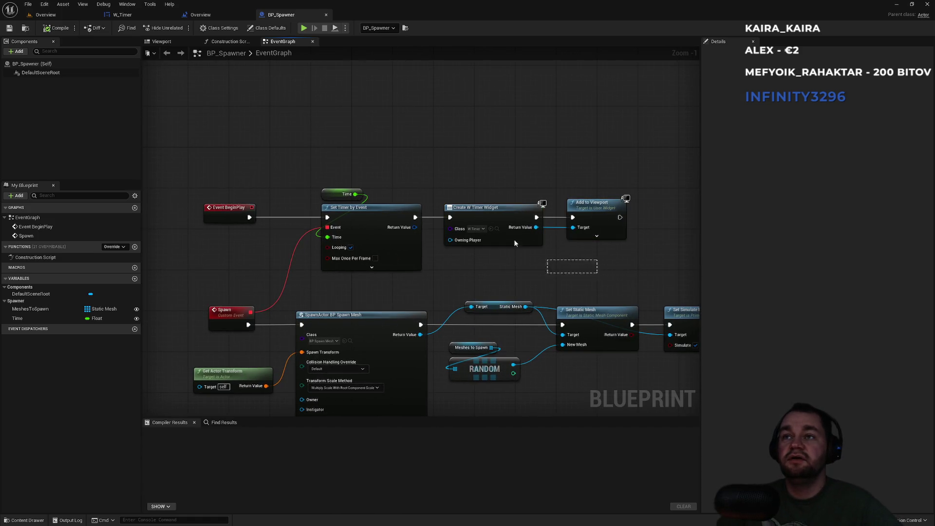
mouse_move(489, 169)
left_mouse_down()
mouse_move(554, 328)
mouse_move(615, 272)
left_mouse_up()
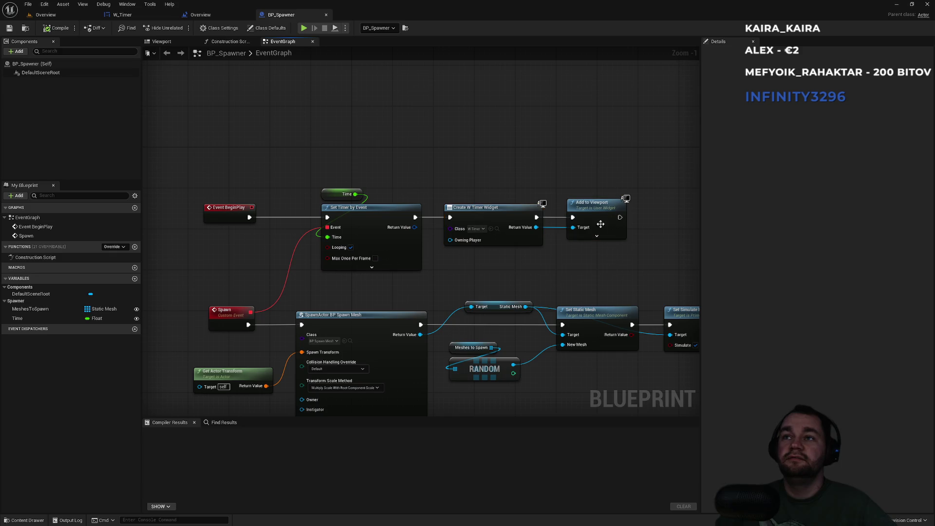
left_click_drag(594, 210, 604, 210)
left_click(514, 212)
left_click(510, 172)
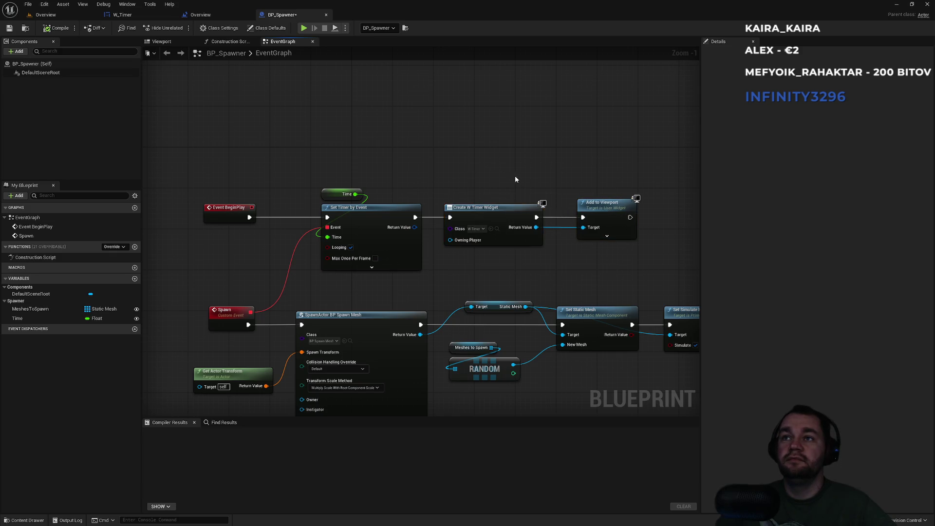
scroll(511, 172, "up", 1)
left_click_drag(460, 199, 466, 199)
left_click(466, 166)
left_click(590, 191)
left_click(508, 154)
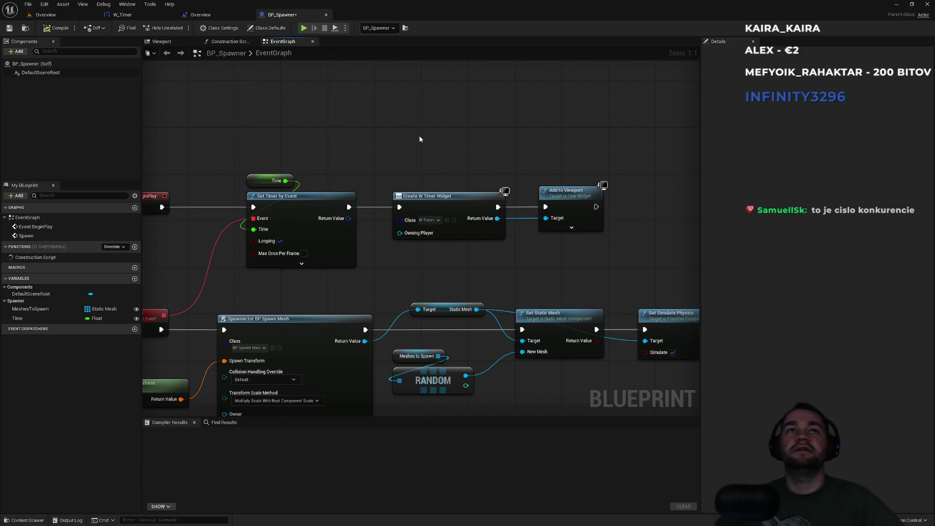
Check the level blueprint and BP_Spawner graphs, ending on W_Timer's event graph
left_click(234, 17)
left_click(285, 17)
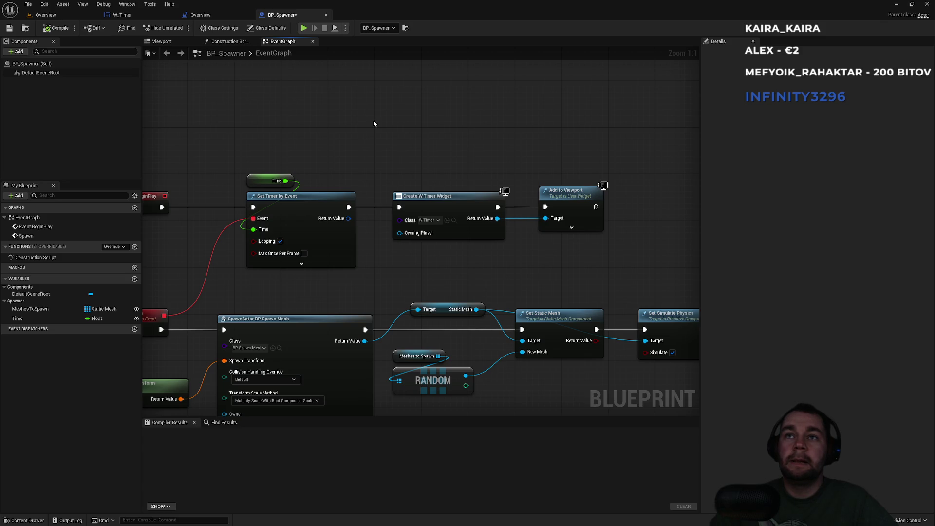
left_click(141, 15)
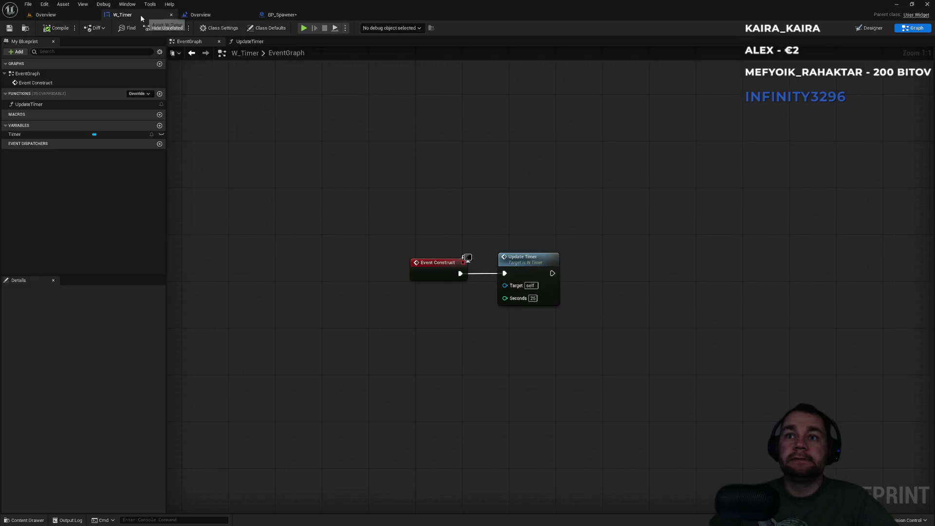
Delete the Event Construct and Update Timer nodes from W_Timer's EventGraph
double_click(286, 53)
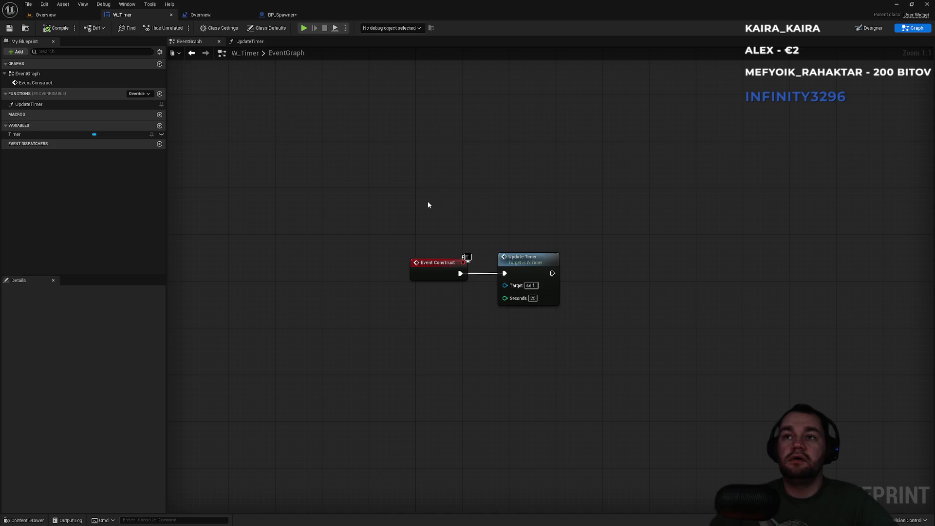
left_click_drag(428, 205, 544, 286)
key("Delete")
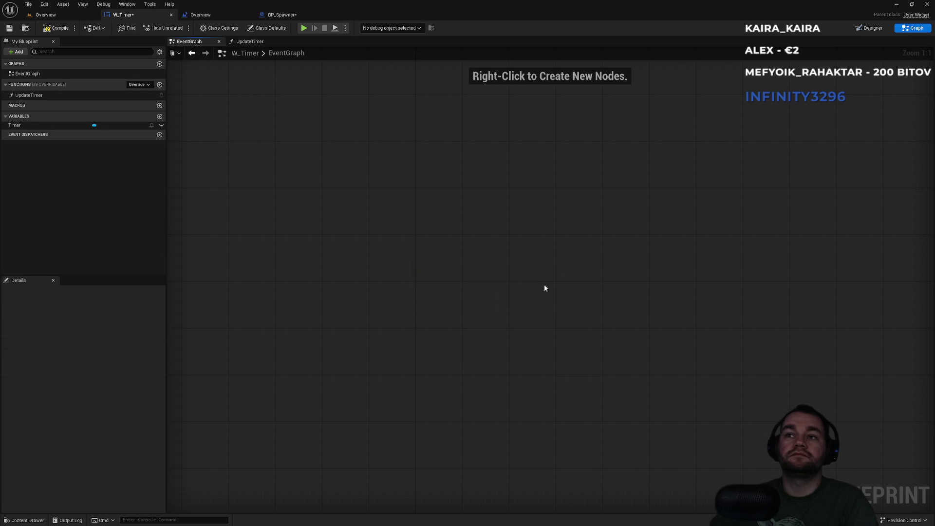
left_click(282, 15)
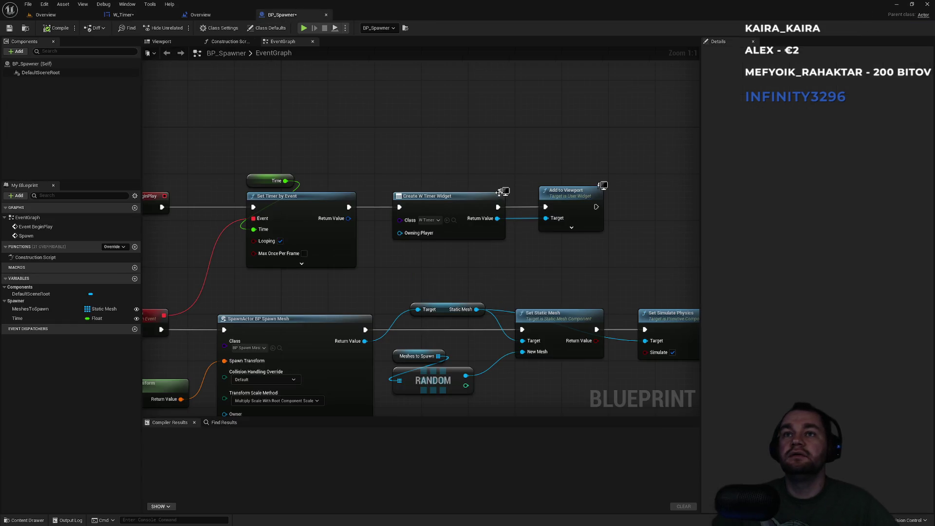